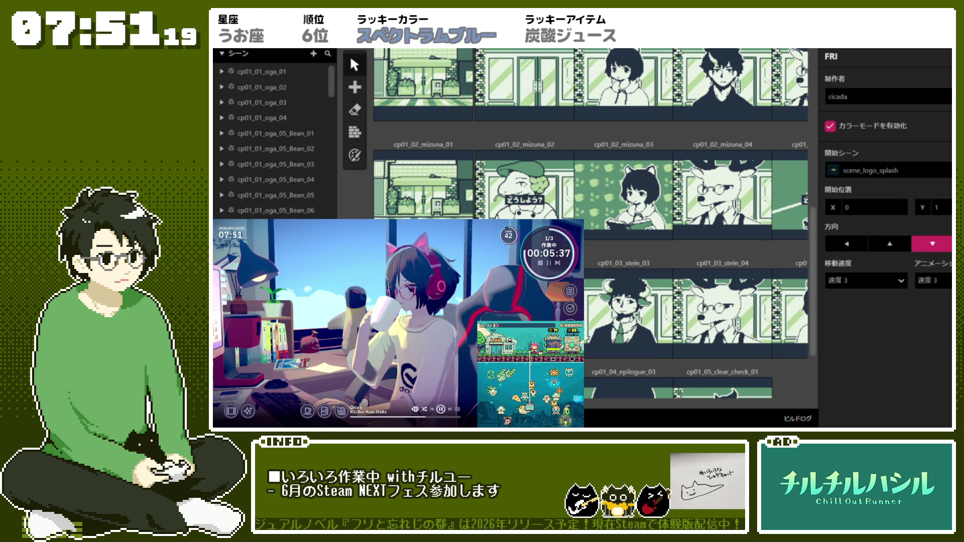
# Step: Look around the world view and the editor sections list, then dismiss the dim overlay
pyautogui.scroll(-2, 642, 228)
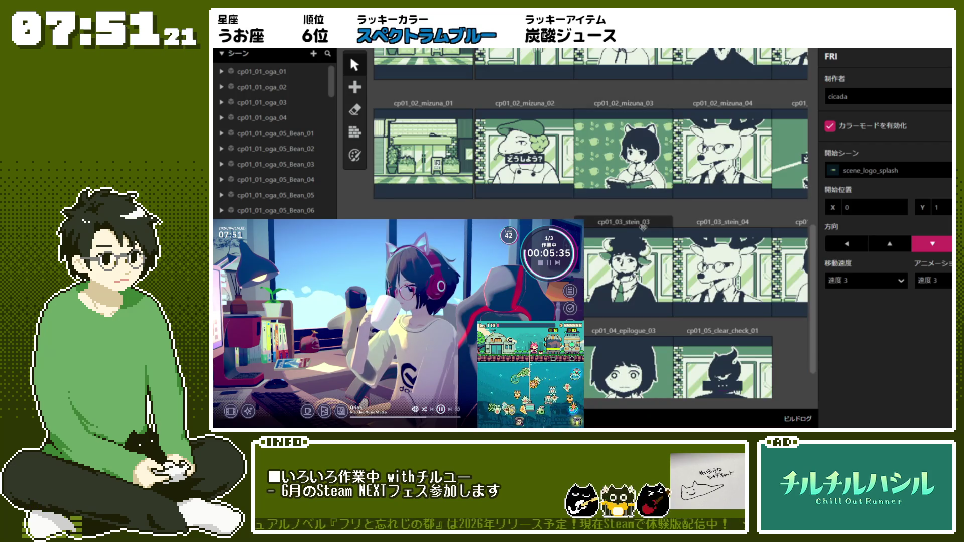
pyautogui.scroll(10, 642, 226)
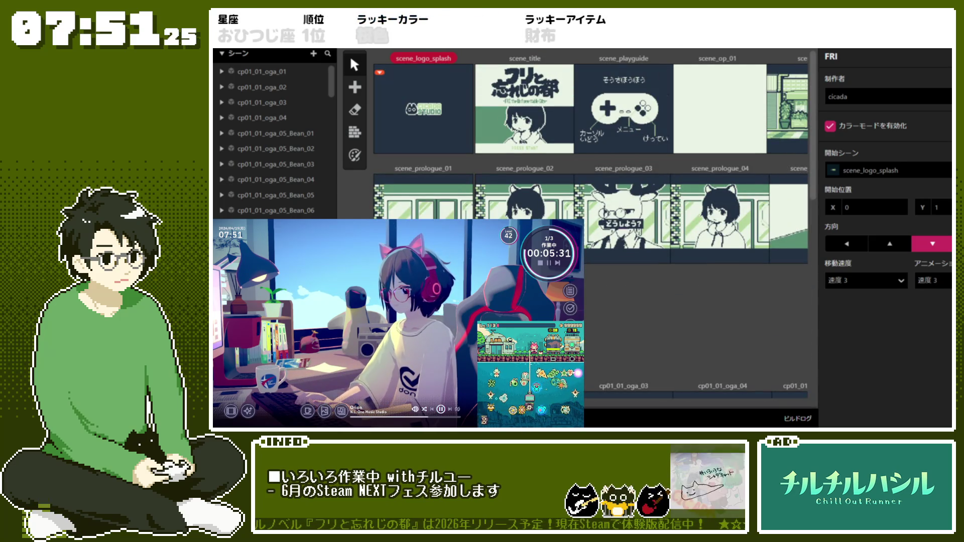
pyautogui.hscroll(10, 768, 423)
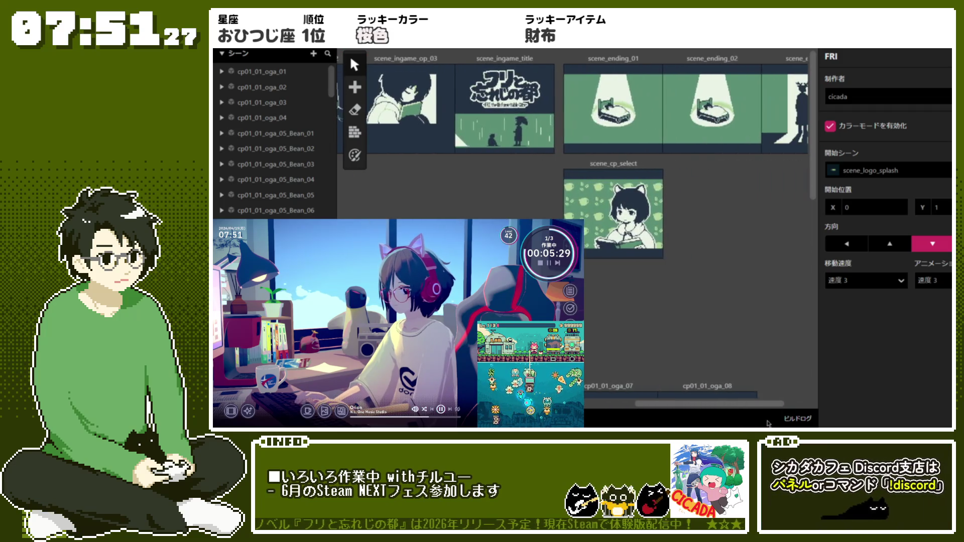
pyautogui.hscroll(-10, 768, 423)
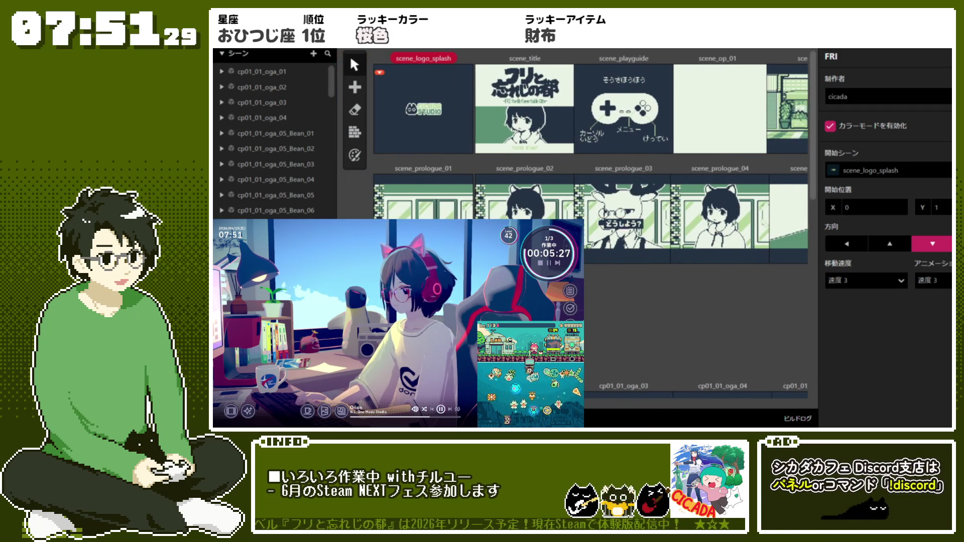
pyautogui.hscroll(3, 590, 155)
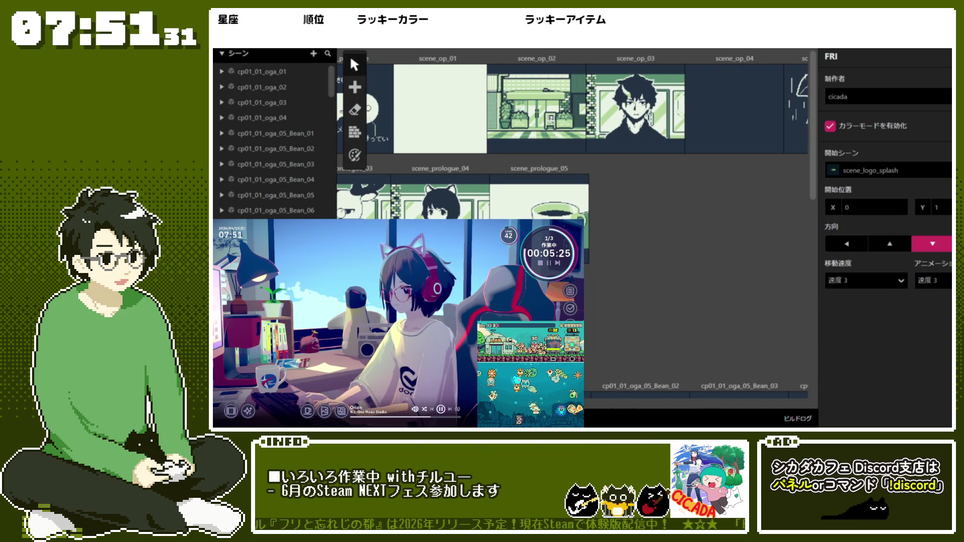
pyautogui.hscroll(-3, 590, 156)
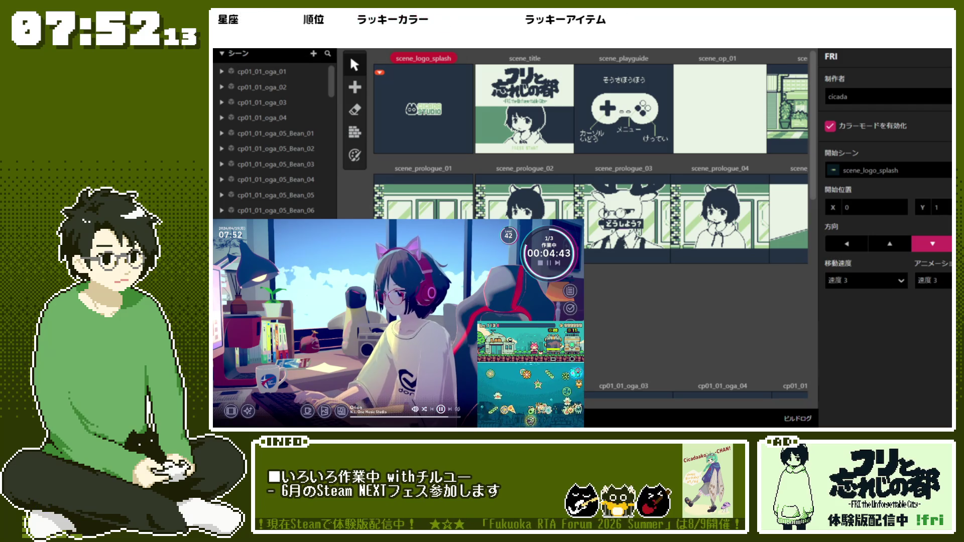
pyautogui.click(236, 54)
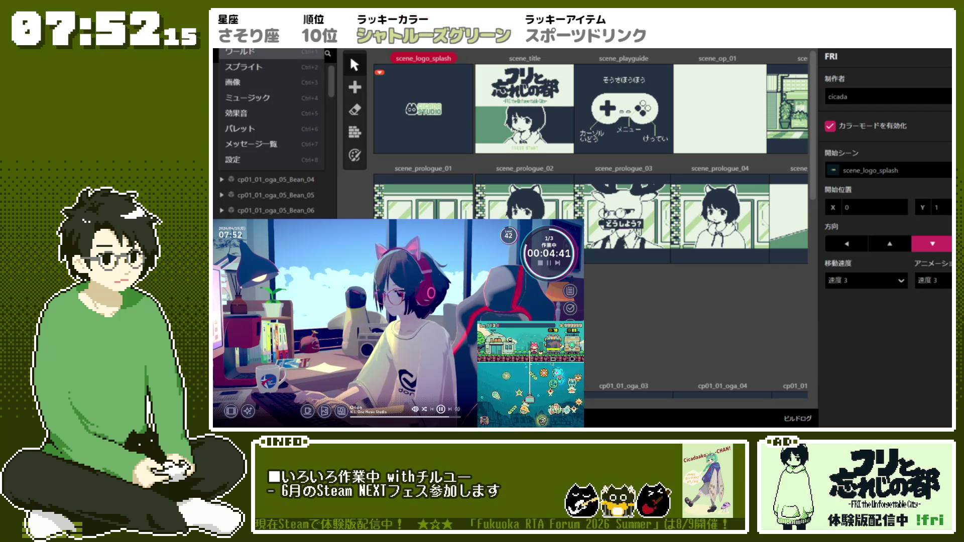
pyautogui.click(254, 54)
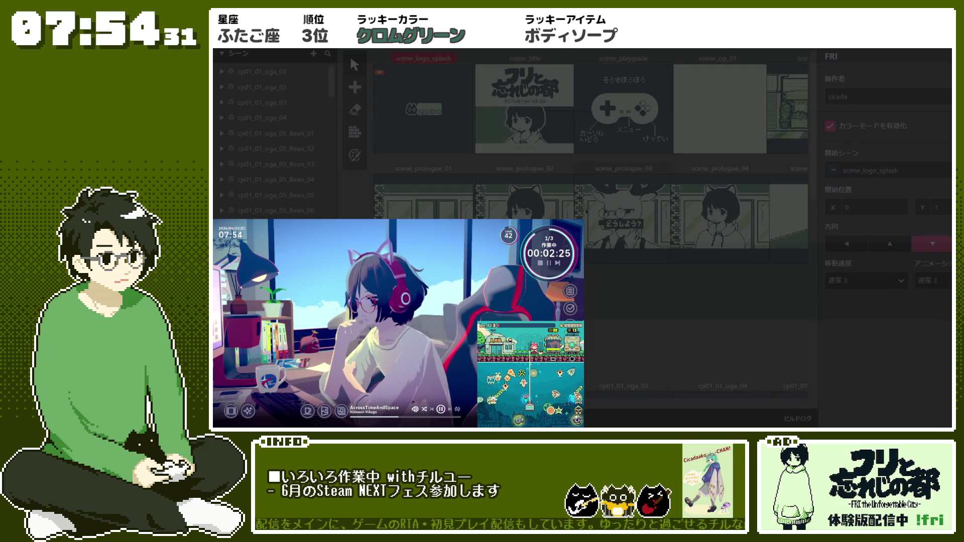
pyautogui.click(639, 261)
# Step: Select scene_prologue_05 and expand its message and おはなし選択に戻るかの分岐 branch events to read them
pyautogui.scroll(1, 639, 260)
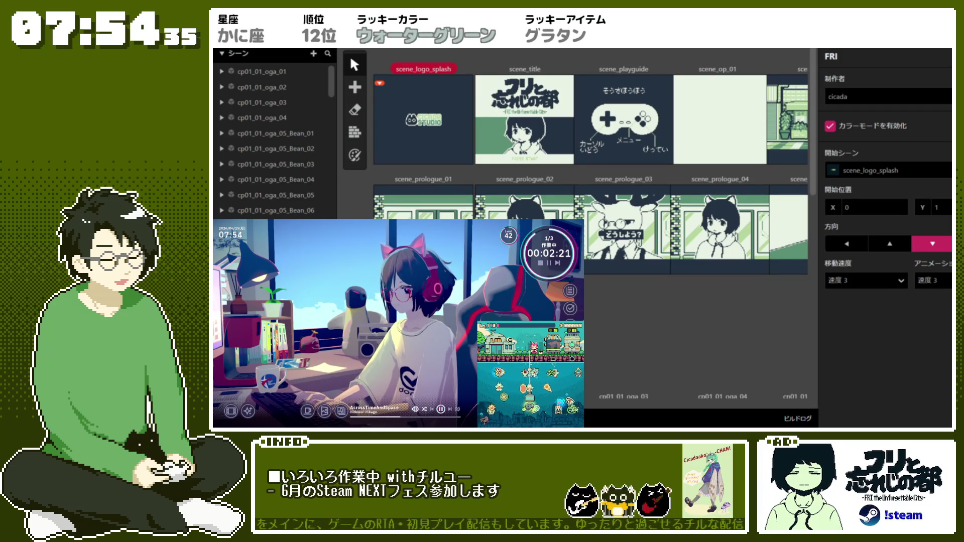
pyautogui.hscroll(5, 499, 191)
pyautogui.click(500, 190)
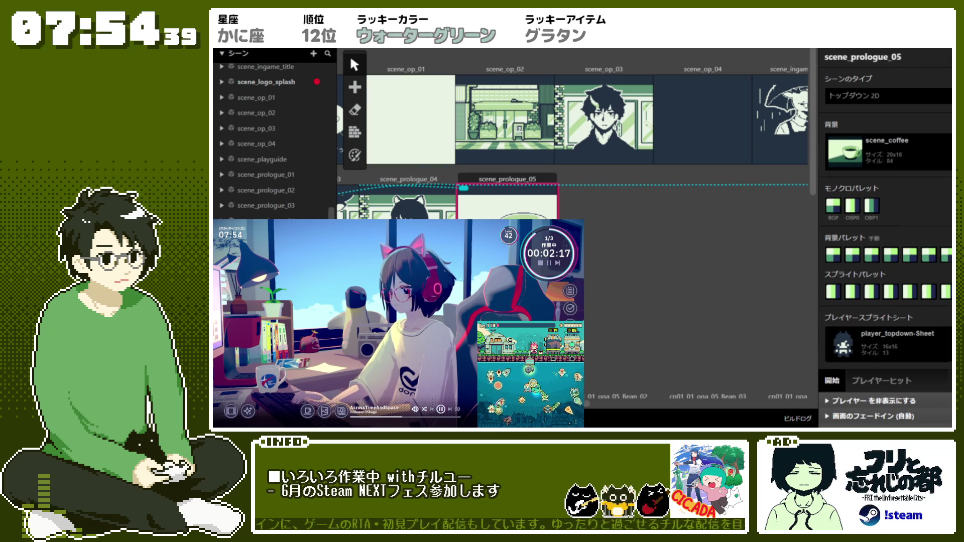
pyautogui.scroll(-5, 907, 137)
pyautogui.click(899, 106)
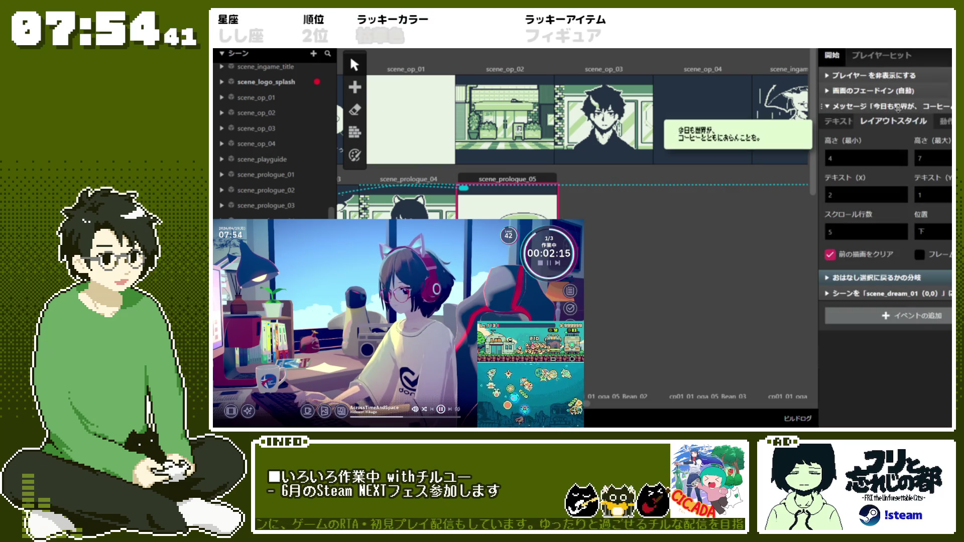
pyautogui.click(898, 105)
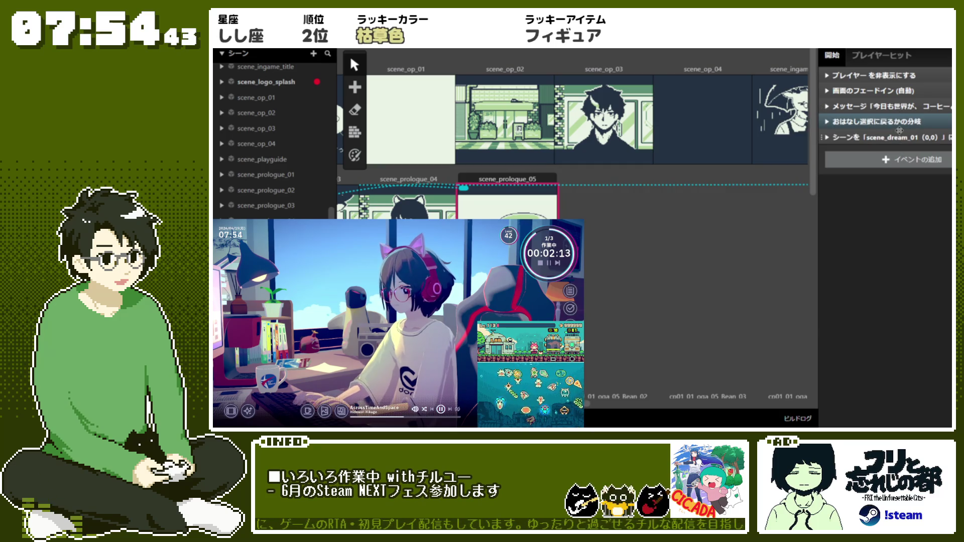
pyautogui.click(898, 122)
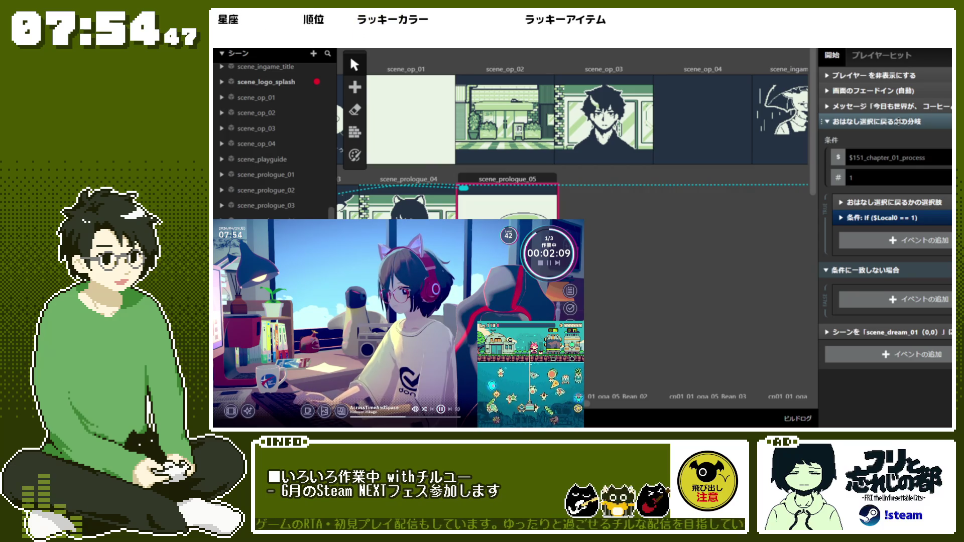
pyautogui.click(898, 121)
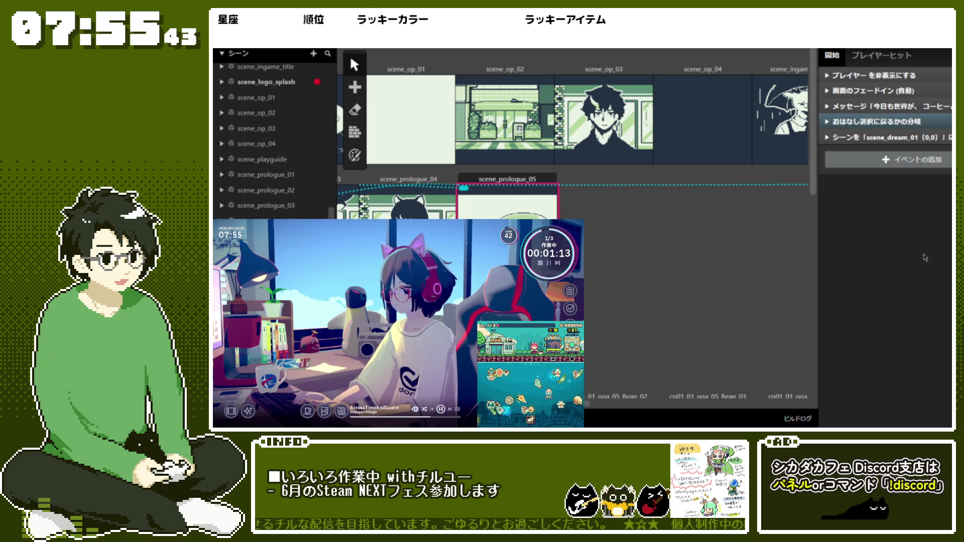
# Step: Expand the story-select branch and inspect its choice event's settings
pyautogui.click(855, 121)
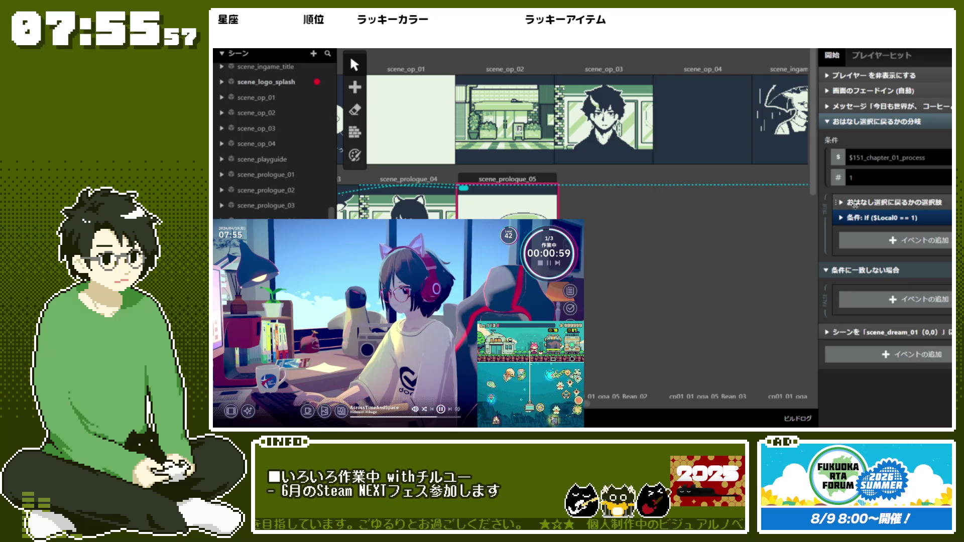
pyautogui.click(853, 203)
pyautogui.scroll(-3, 839, 231)
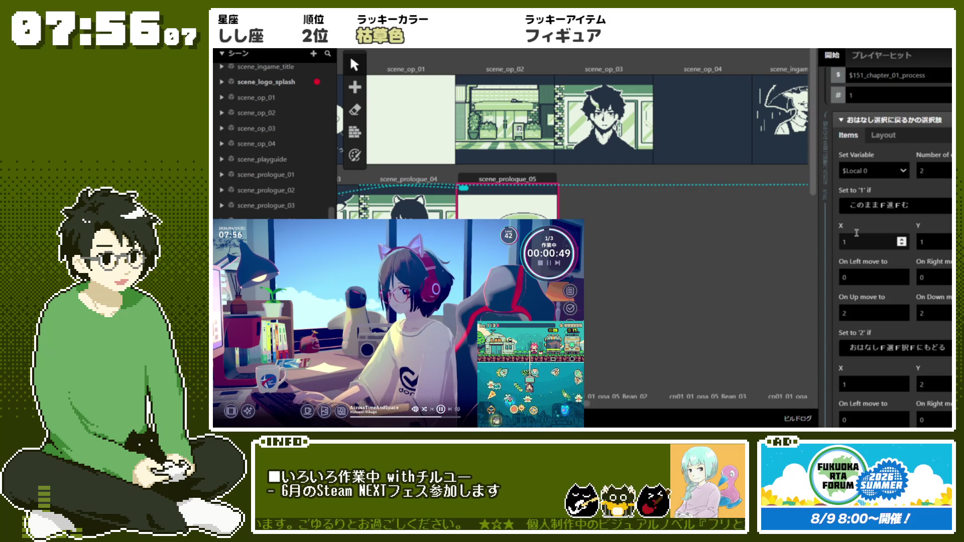
pyautogui.scroll(-2, 836, 214)
pyautogui.scroll(-1, 837, 211)
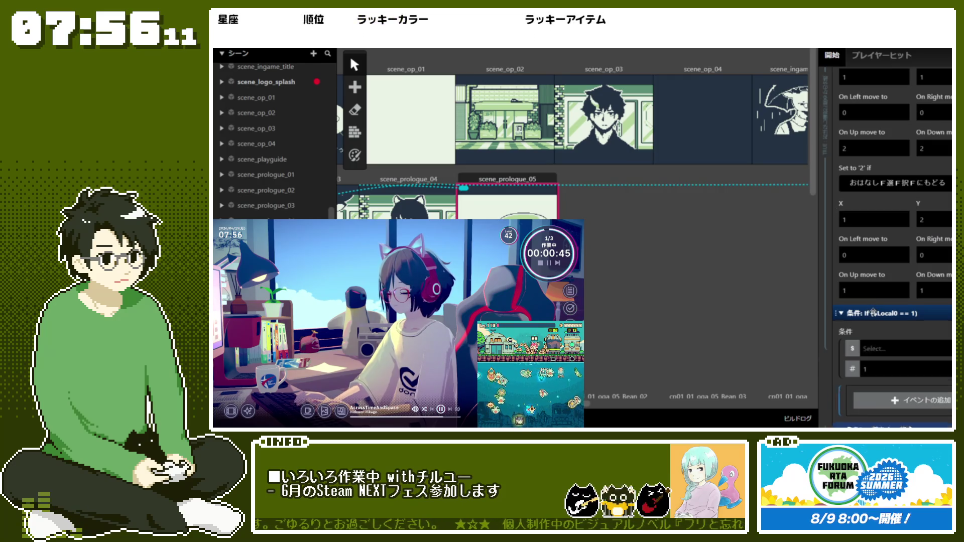
pyautogui.scroll(-1, 873, 312)
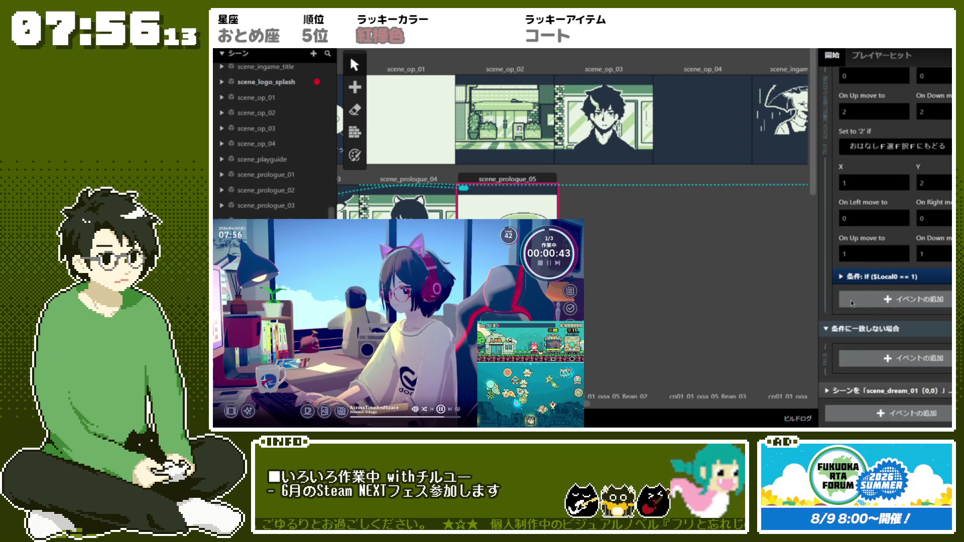
pyautogui.scroll(4, 853, 226)
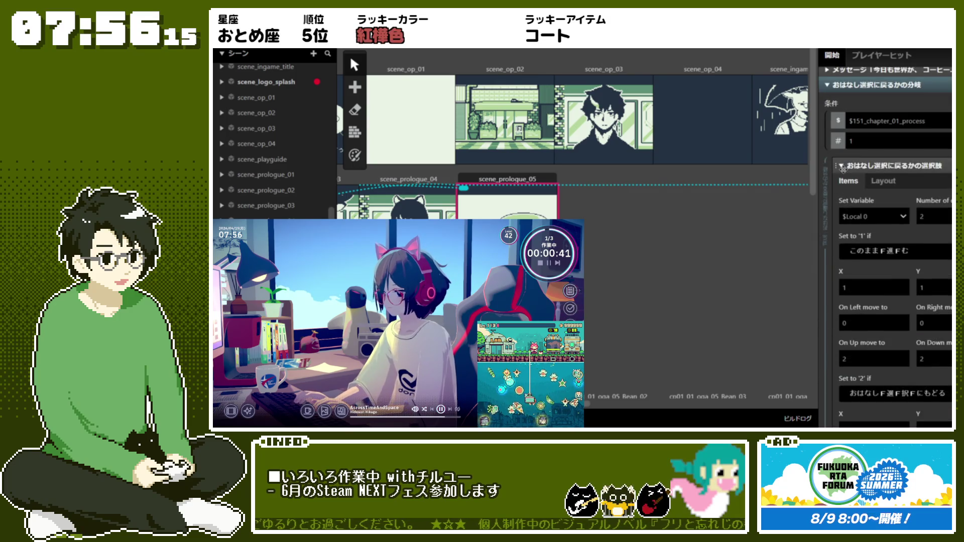
pyautogui.click(846, 194)
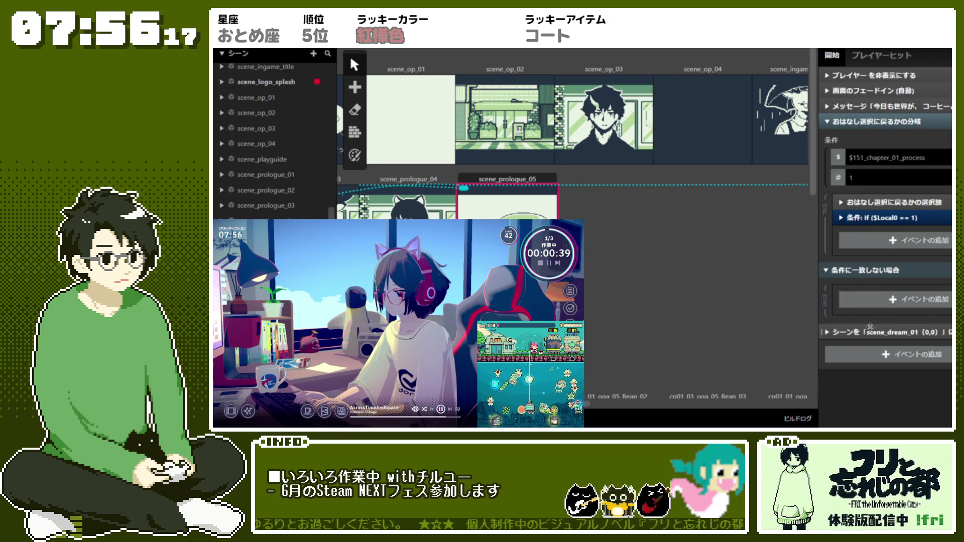
# Step: Check the switch-to-scene_dream_01 event, then collapse it
pyautogui.click(855, 328)
pyautogui.scroll(-1, 855, 325)
pyautogui.scroll(-2, 783, 308)
pyautogui.click(845, 294)
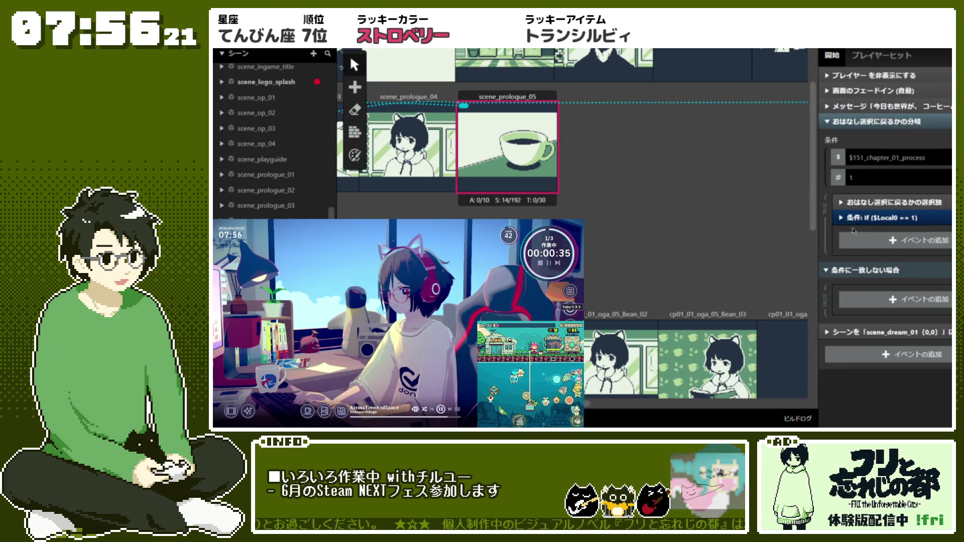
# Step: Expand the If ($Local0 == 1) block to view its scene_cp_select switch, recheck the choice, then fold the branch
pyautogui.click(885, 218)
pyautogui.scroll(-1, 885, 221)
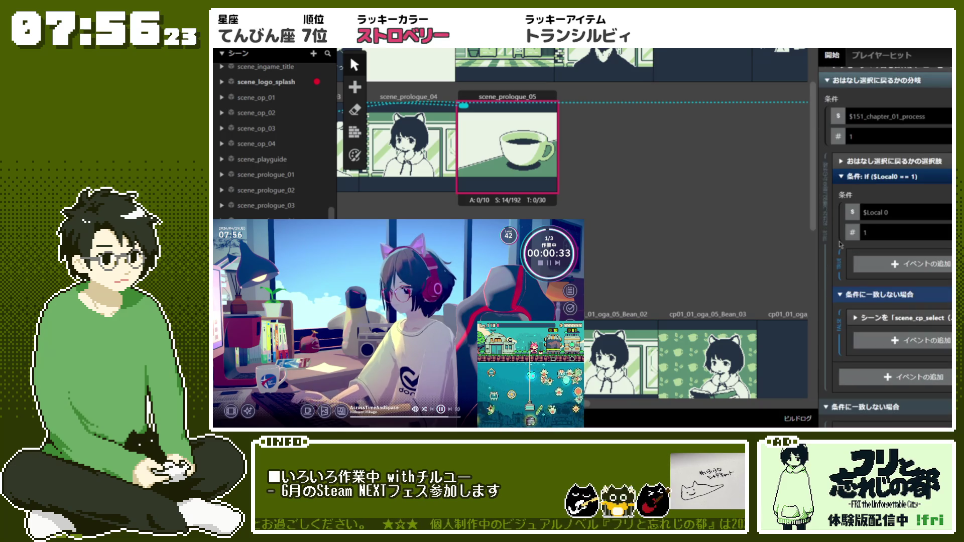
pyautogui.scroll(-1, 836, 245)
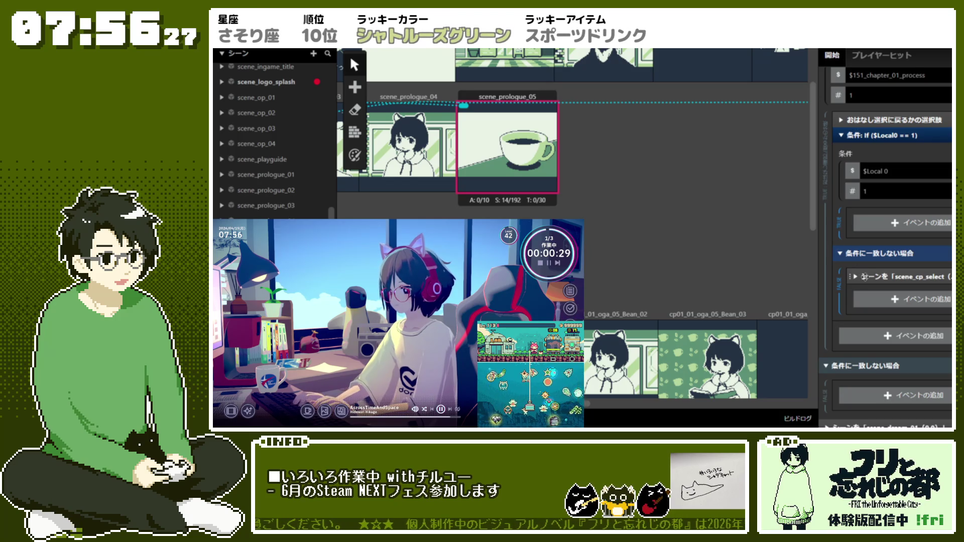
pyautogui.scroll(1, 844, 177)
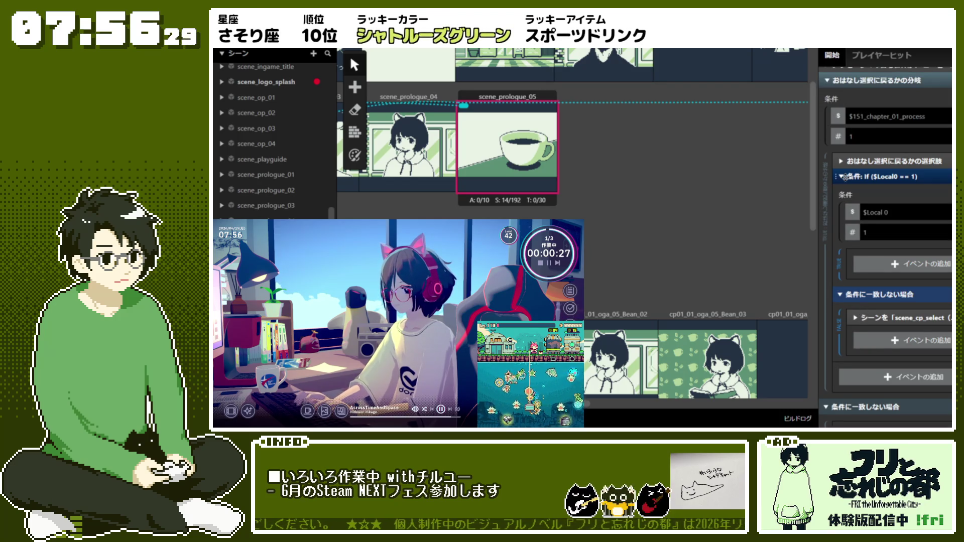
pyautogui.click(858, 166)
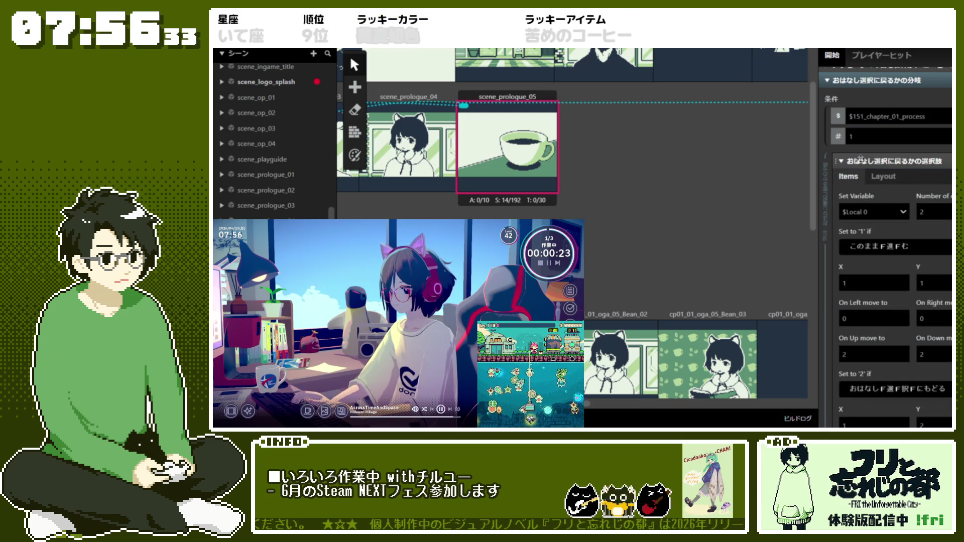
pyautogui.click(860, 160)
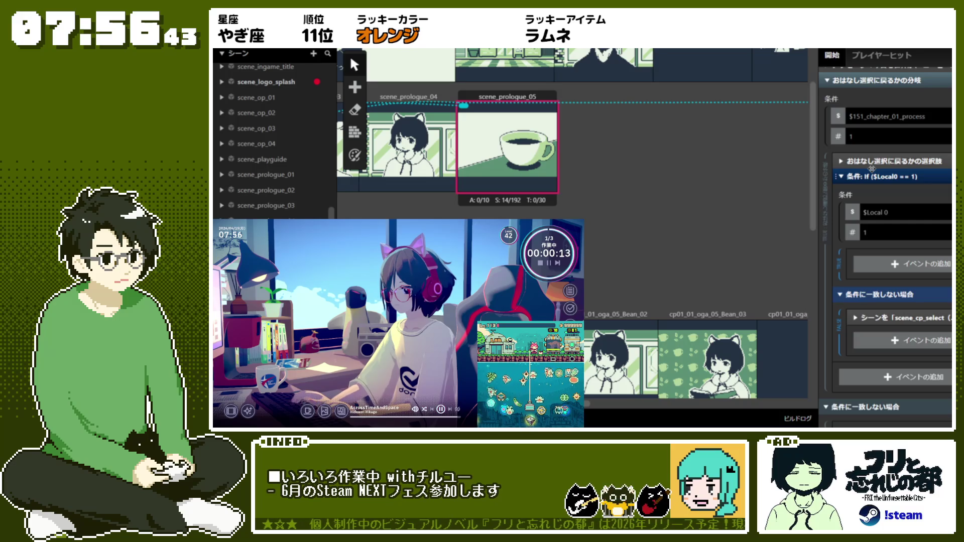
pyautogui.click(872, 161)
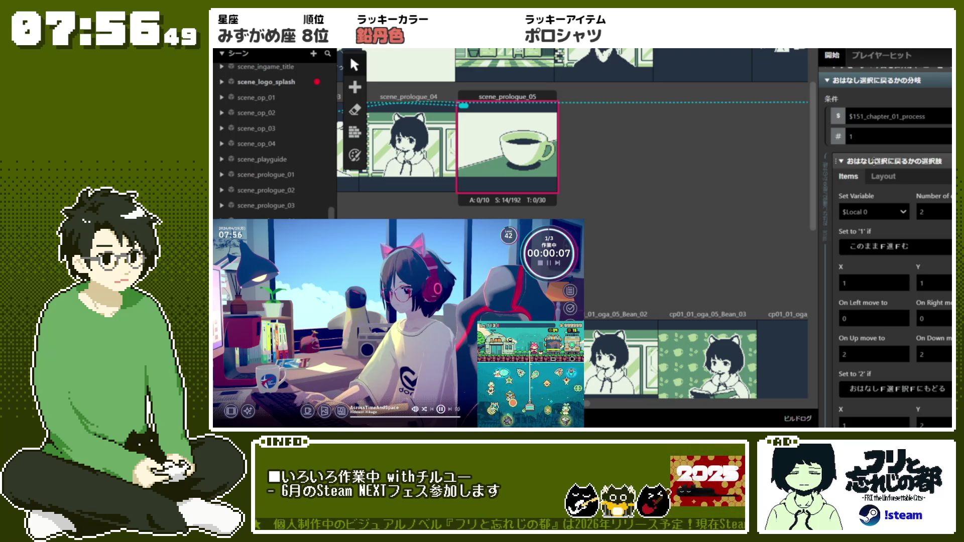
pyautogui.click(873, 161)
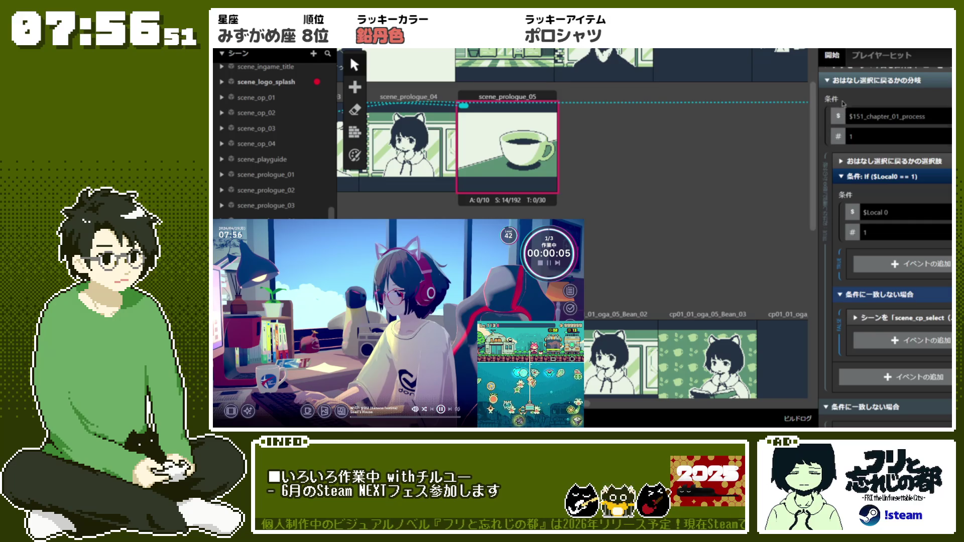
pyautogui.click(849, 80)
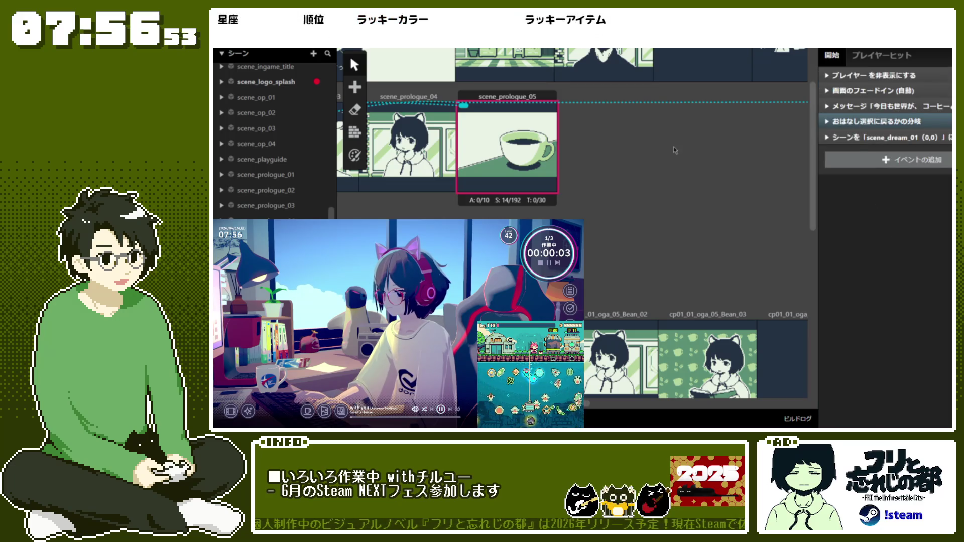
# Step: Reselect scene_prologue_05 to view its start events, then switch to Aseprite's home screen
pyautogui.scroll(2, 727, 216)
pyautogui.click(727, 216)
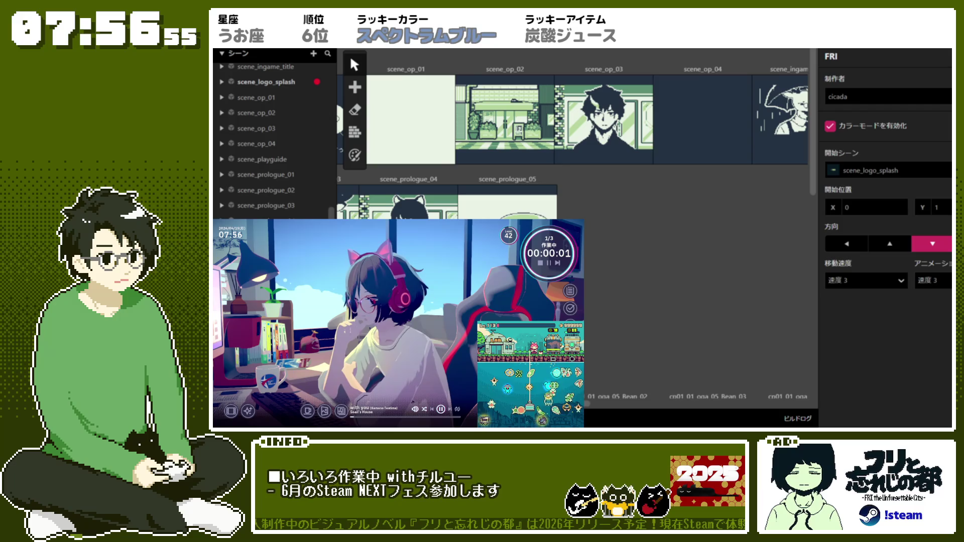
pyautogui.click(507, 201)
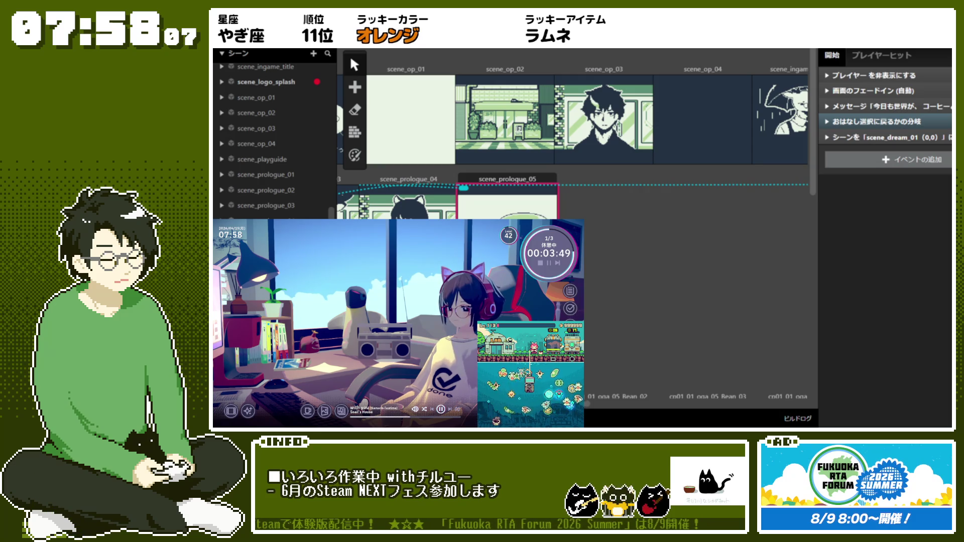
pyautogui.hotkey('alt', 'Tab')
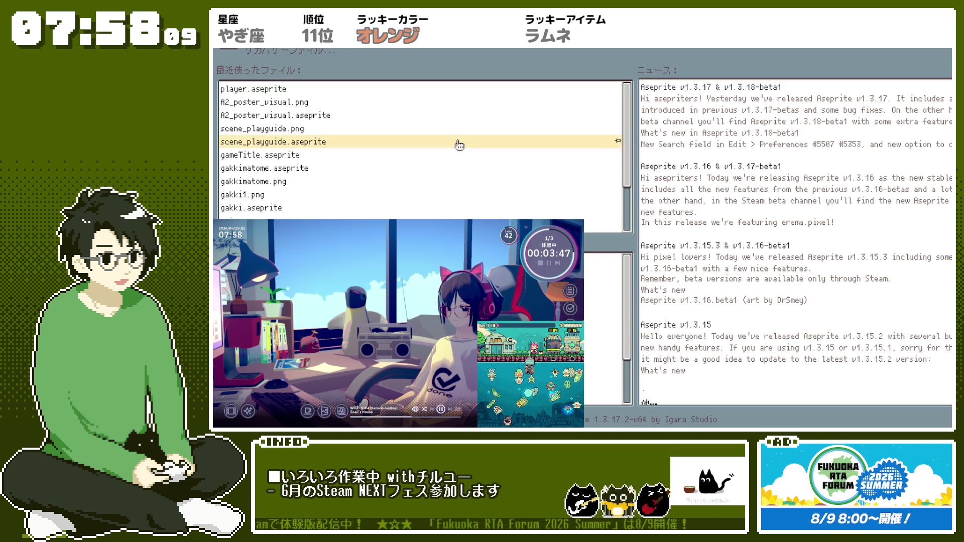
# Step: Create a new 16×48 pixel sprite
pyautogui.hotkey('ctrl', 'n')
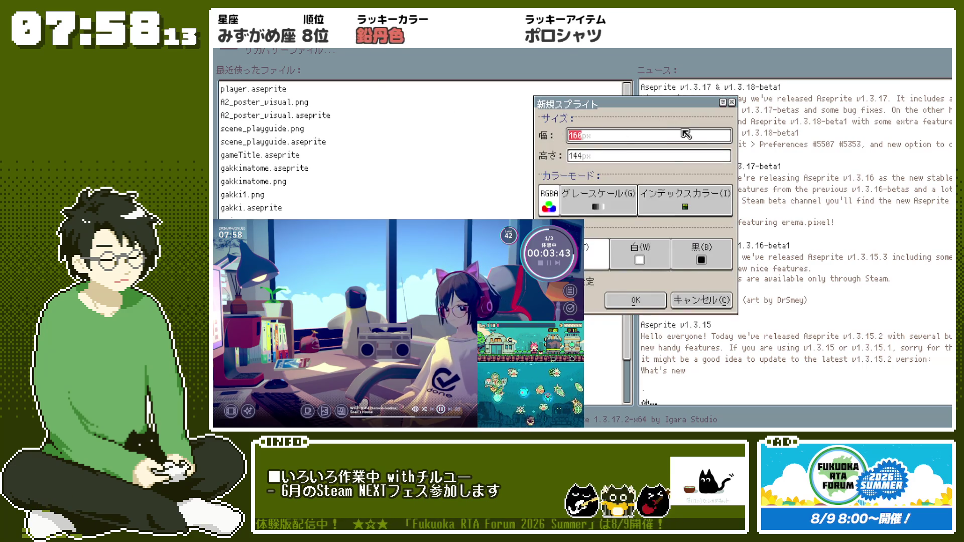
pyautogui.write('16')
pyautogui.press('Tab')
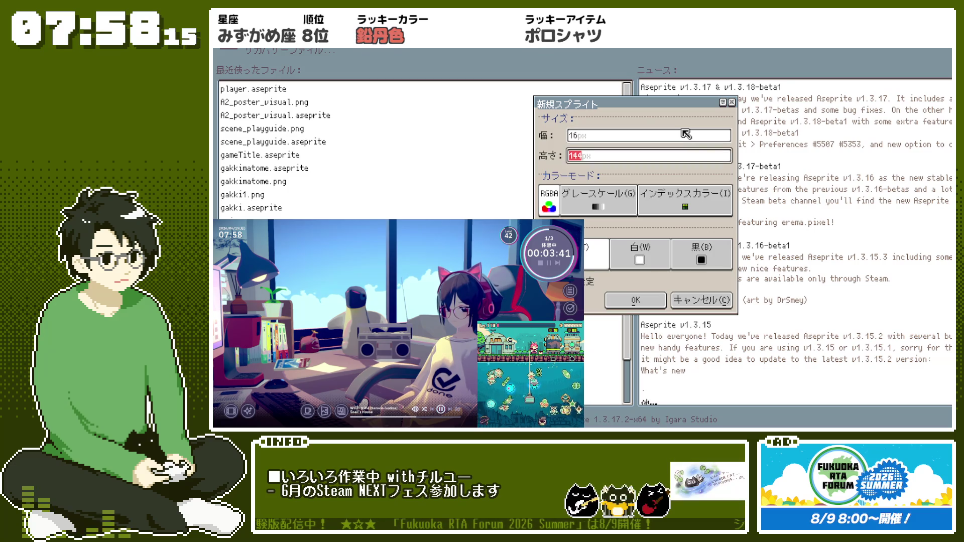
pyautogui.write('48')
pyautogui.press('Return')
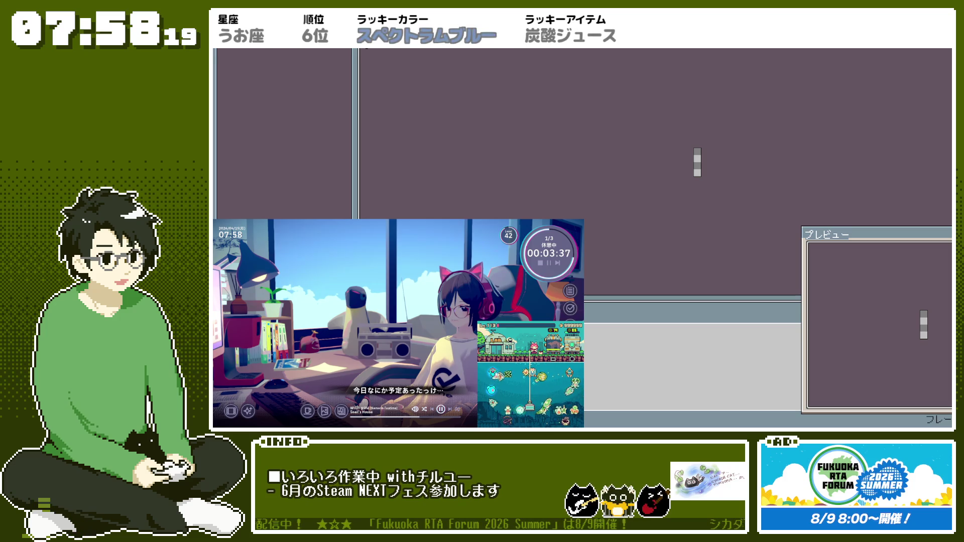
# Step: Rotate the canvas 90° so it lies as a wide horizontal strip
pyautogui.hotkey('alt', 's')
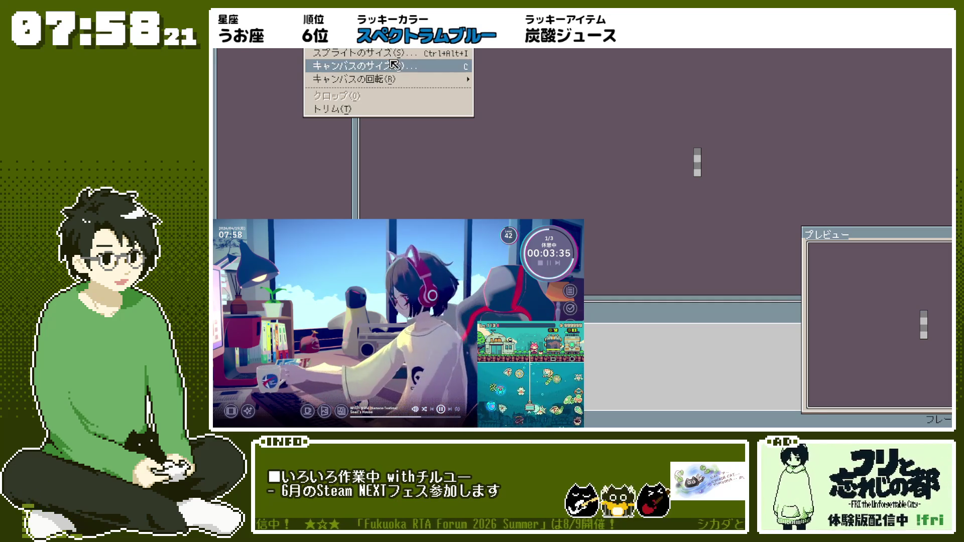
pyautogui.moveTo(400, 85)
pyautogui.click(522, 92)
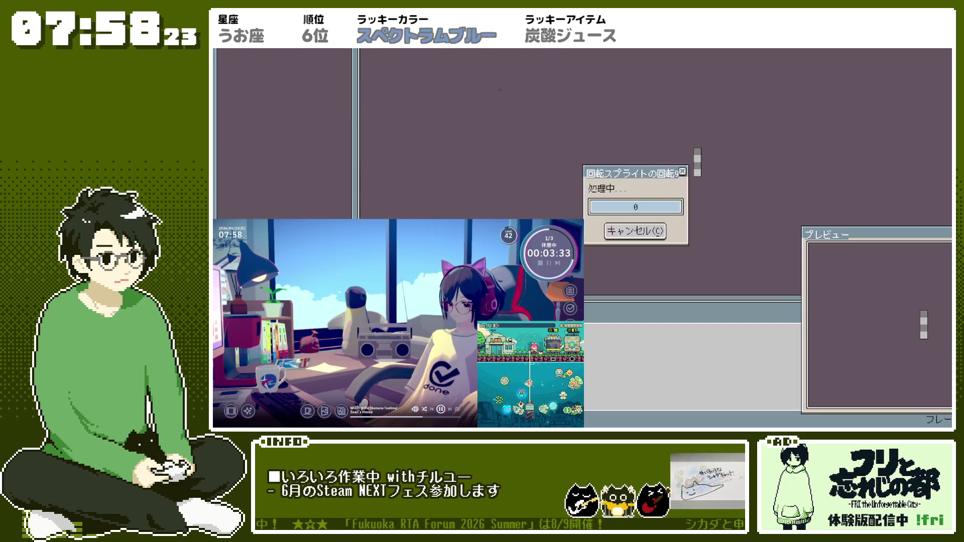
pyautogui.scroll(2, 620, 183)
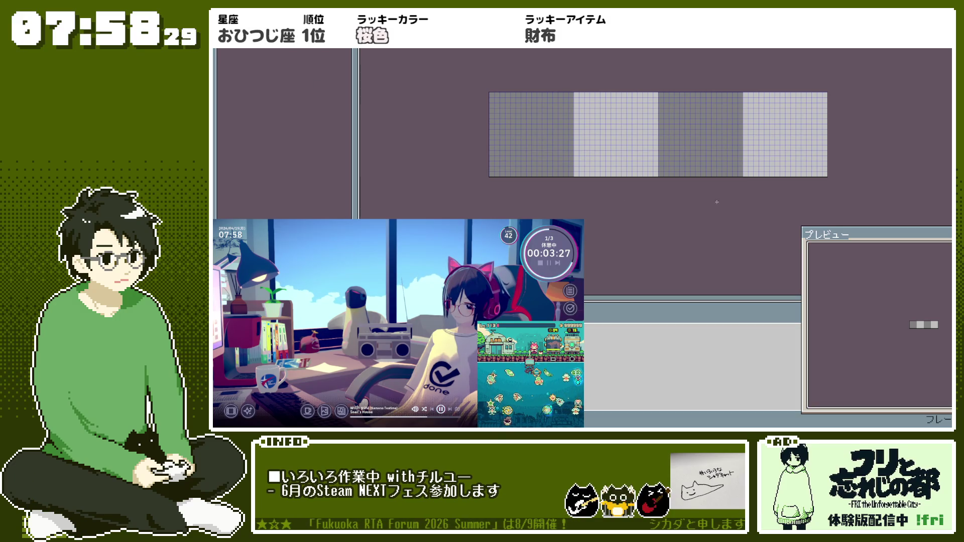
# Step: Fill the canvas with dark navy and draw セ followed by the long vowel mark ー
pyautogui.click(651, 145)
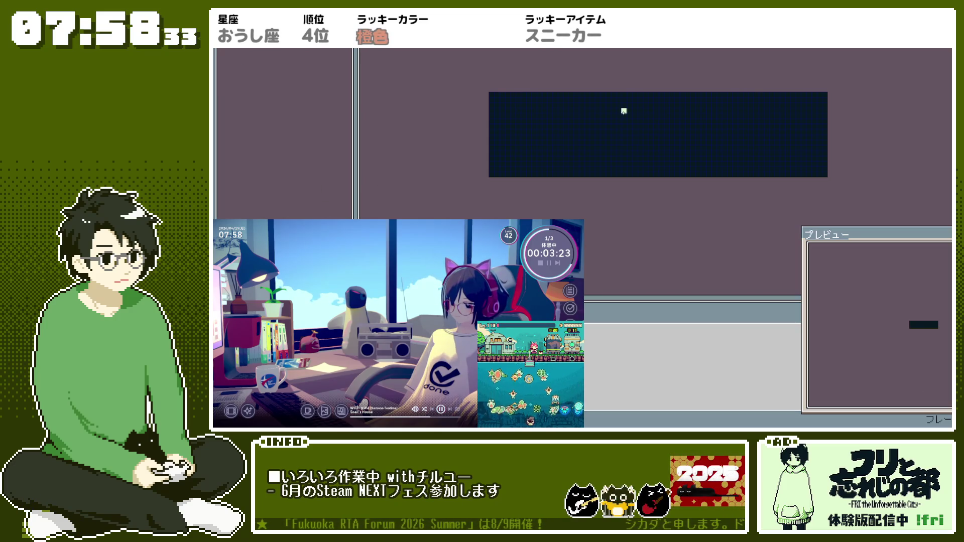
pyautogui.hotkey('ctrl', 'z')
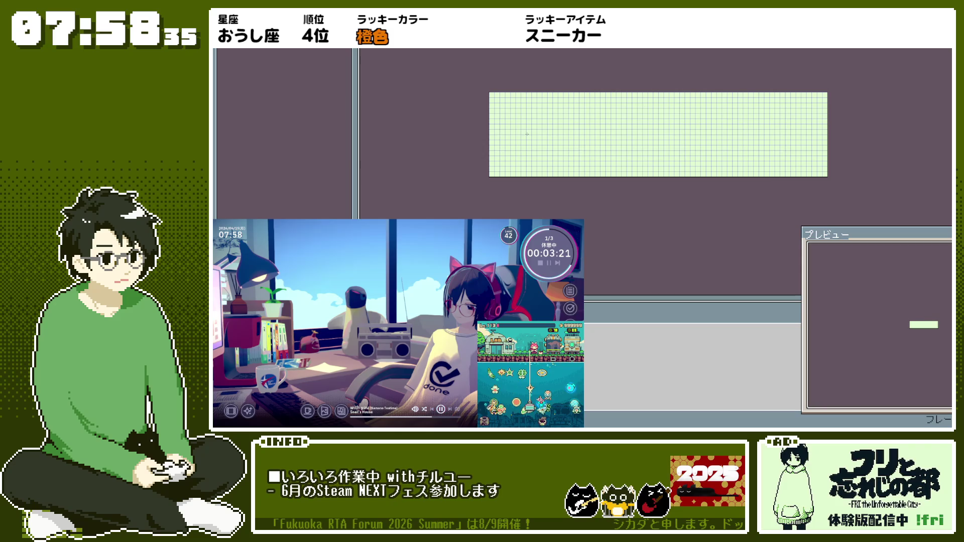
pyautogui.click(531, 132)
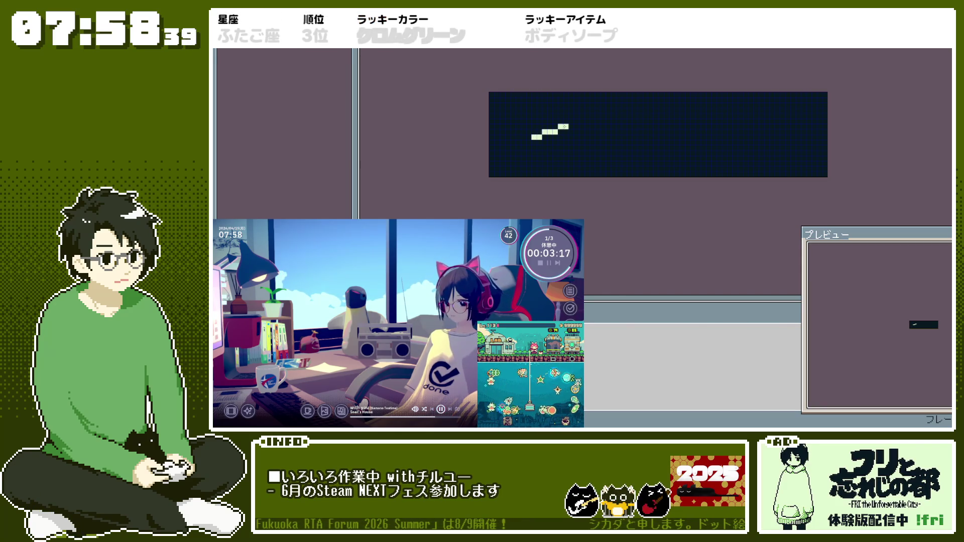
pyautogui.moveTo(564, 127); pyautogui.dragTo(561, 139)
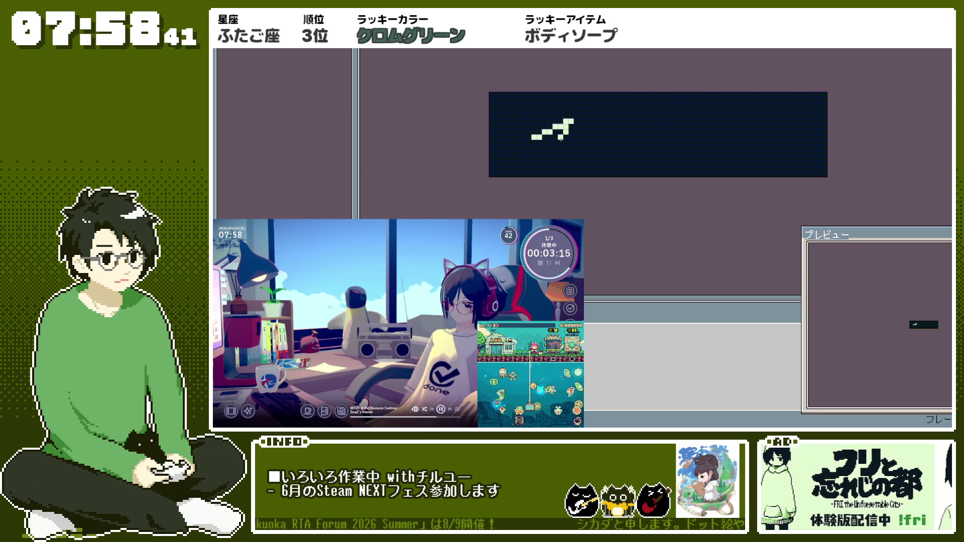
pyautogui.moveTo(543, 117)
pyautogui.mouseDown()
pyautogui.moveTo(543, 151)
pyautogui.moveTo(566, 157)
pyautogui.mouseUp()
pyautogui.click(549, 158)
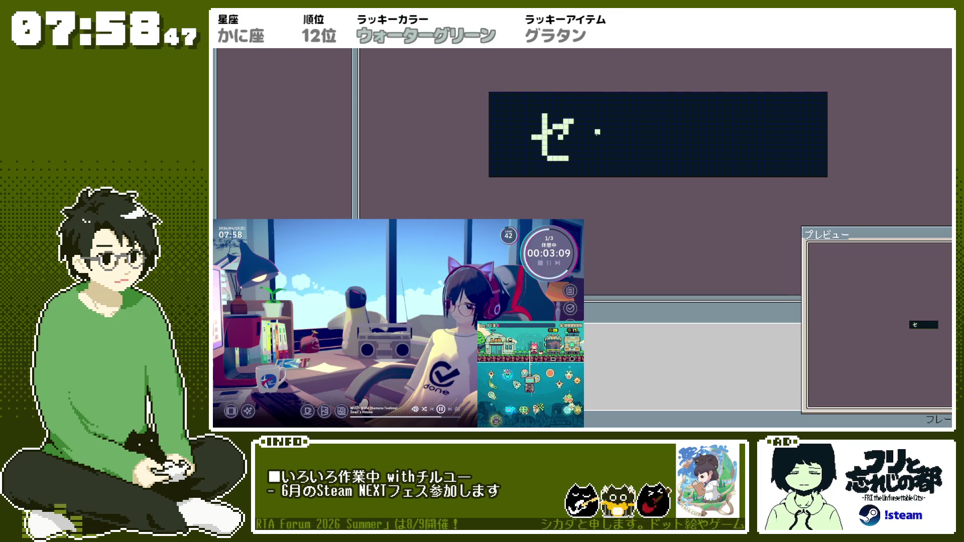
pyautogui.moveTo(587, 137); pyautogui.dragTo(607, 137)
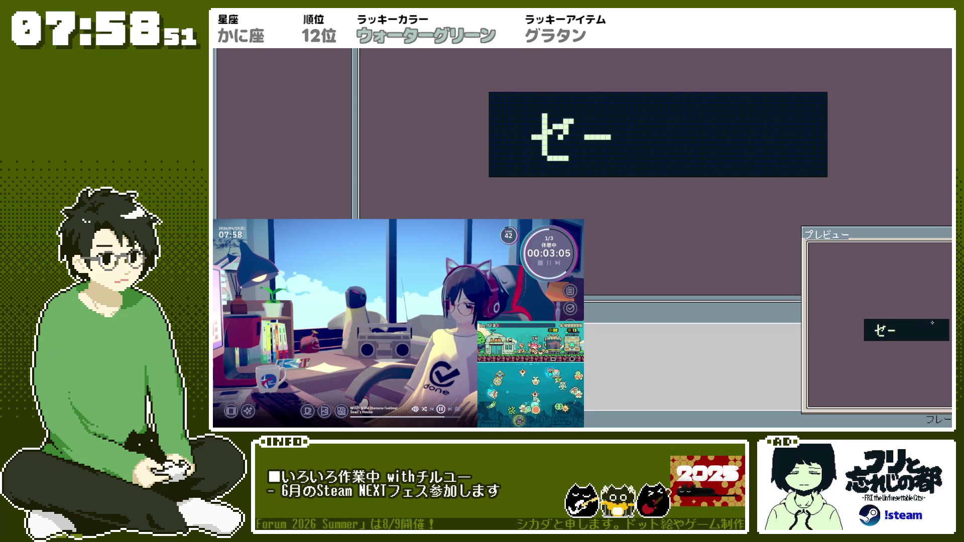
# Step: Draw ブ, adding the dakuten to the フ strokes
pyautogui.scroll(1, 645, 143)
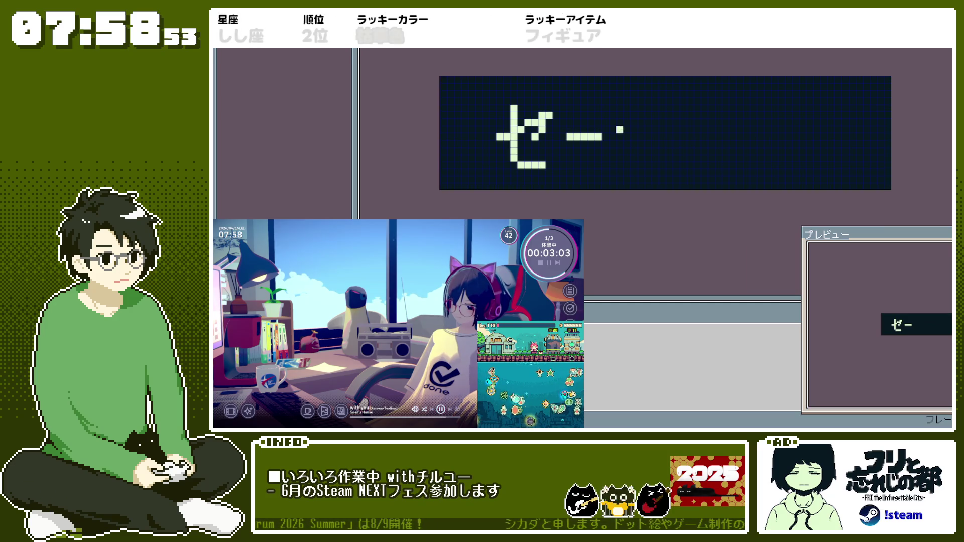
pyautogui.moveTo(619, 122)
pyautogui.mouseDown()
pyautogui.moveTo(658, 122)
pyautogui.moveTo(631, 167)
pyautogui.mouseUp()
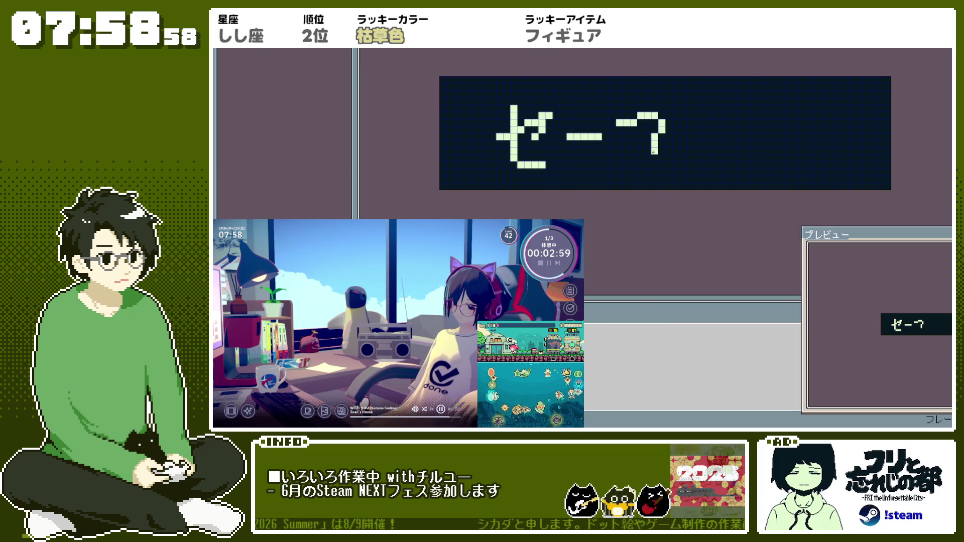
pyautogui.click(625, 165)
pyautogui.moveTo(668, 101); pyautogui.dragTo(675, 107)
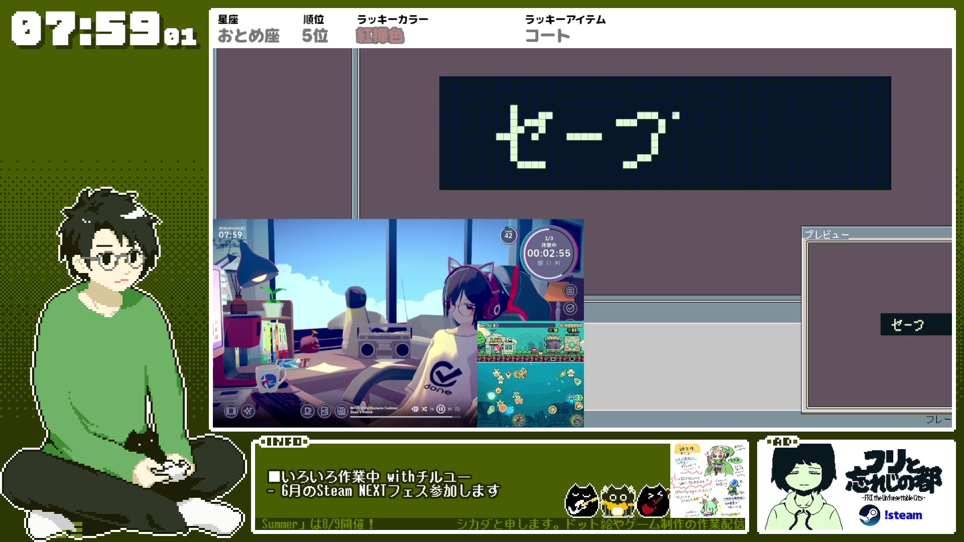
pyautogui.hotkey('ctrl', 'z')
pyautogui.click(662, 101)
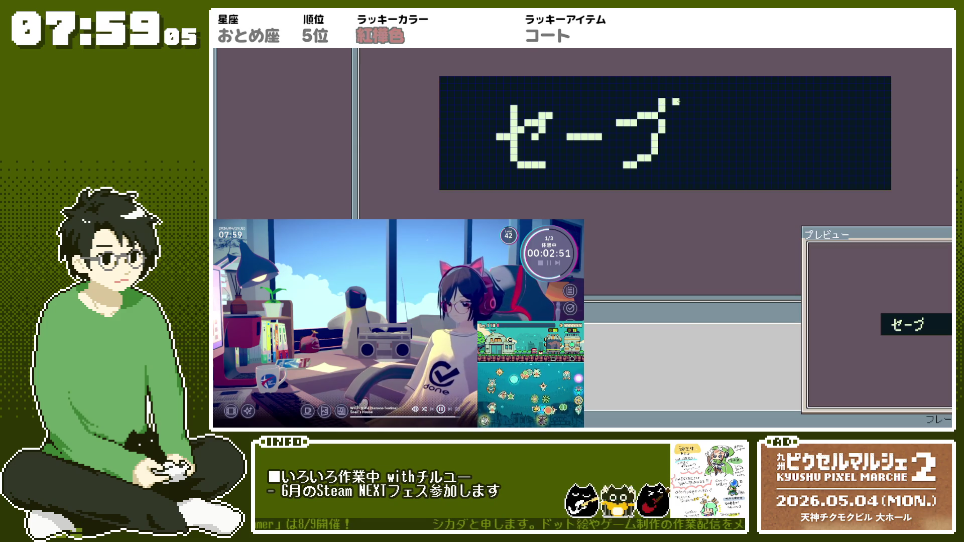
pyautogui.scroll(-3, 663, 108)
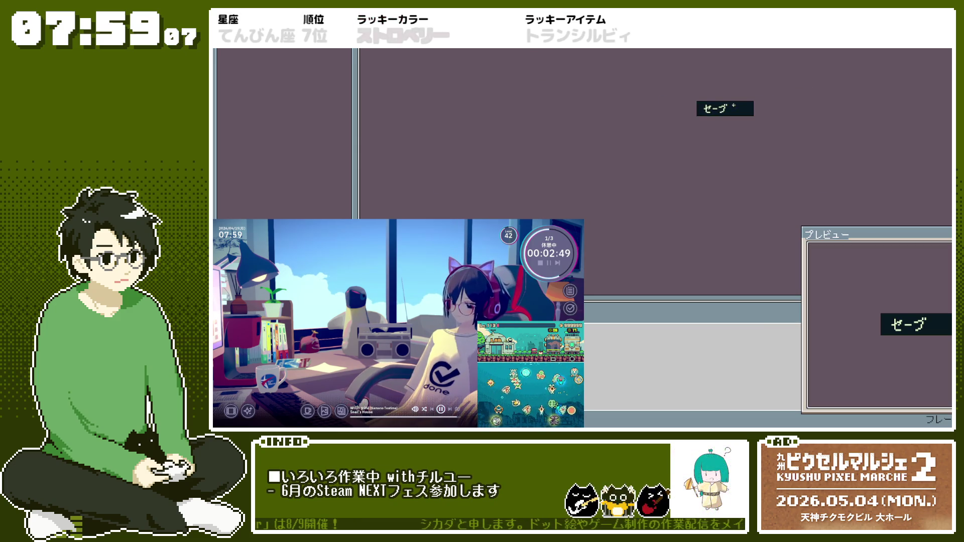
pyautogui.scroll(3, 734, 105)
pyautogui.scroll(1, 733, 105)
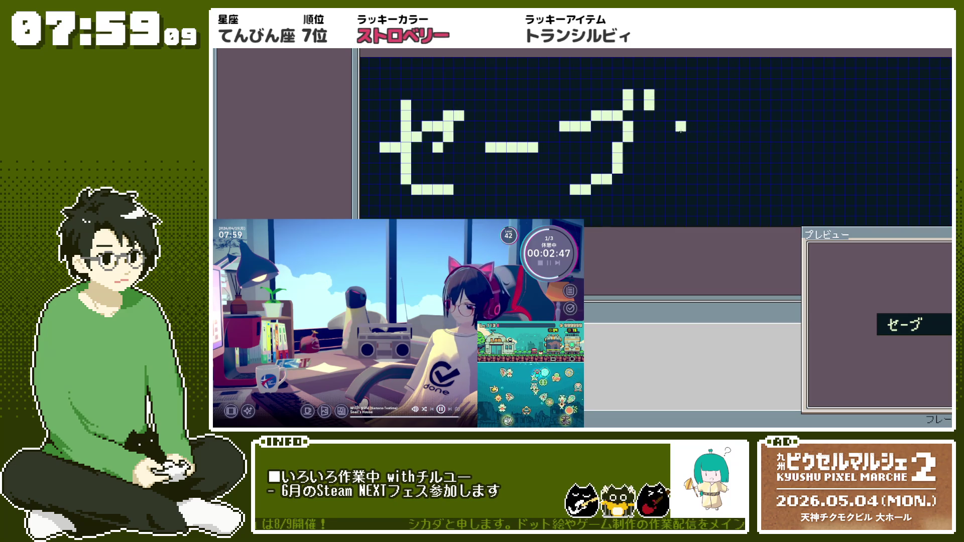
# Step: Draw 中 as a box with a vertical stroke through it
pyautogui.click(678, 157)
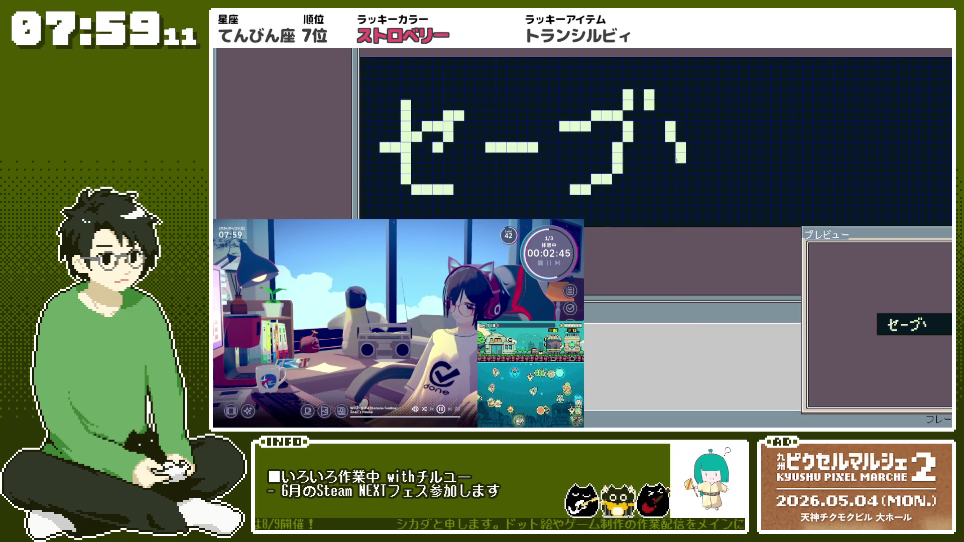
pyautogui.moveTo(677, 133); pyautogui.dragTo(760, 119)
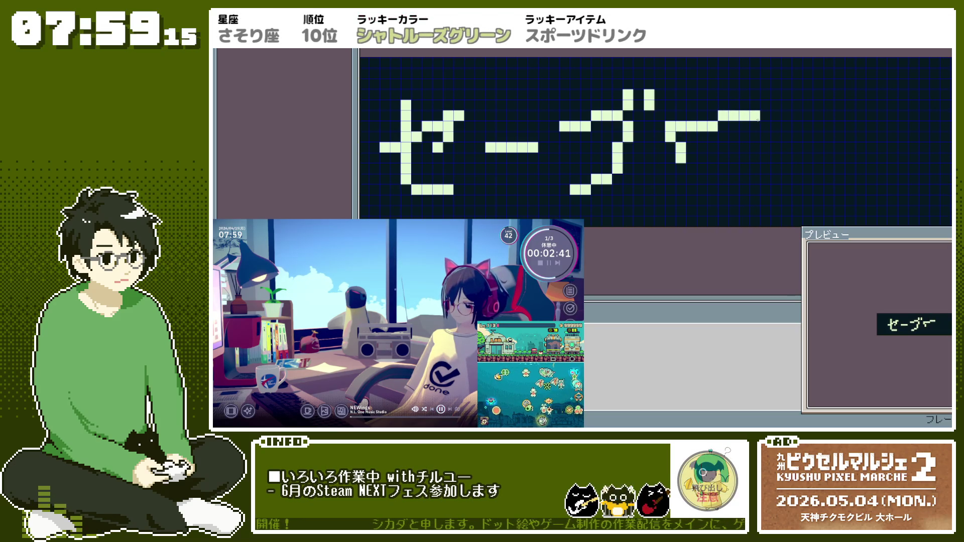
pyautogui.click(713, 116)
pyautogui.click(755, 126)
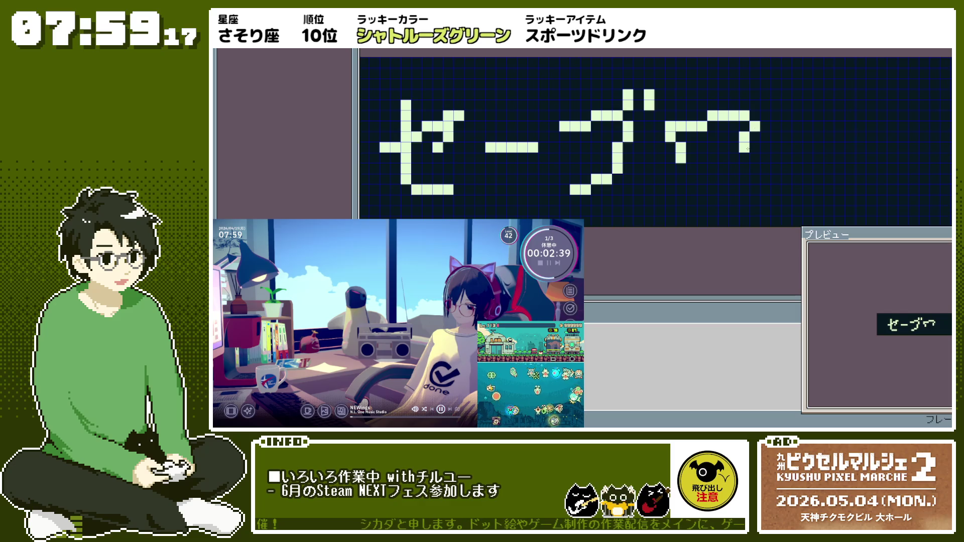
pyautogui.click(754, 137)
pyautogui.moveTo(742, 157); pyautogui.dragTo(693, 157)
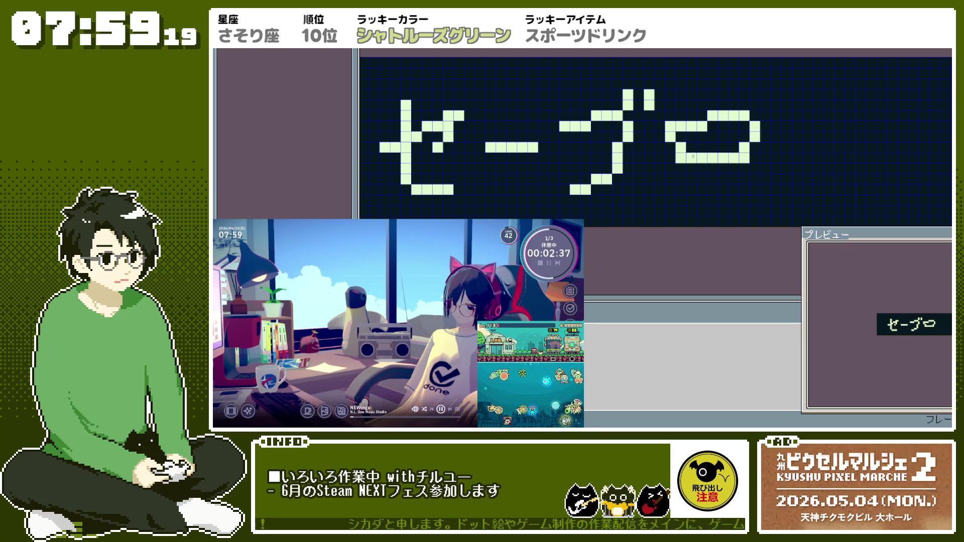
pyautogui.moveTo(713, 95)
pyautogui.mouseDown()
pyautogui.moveTo(712, 81)
pyautogui.moveTo(711, 192)
pyautogui.mouseUp()
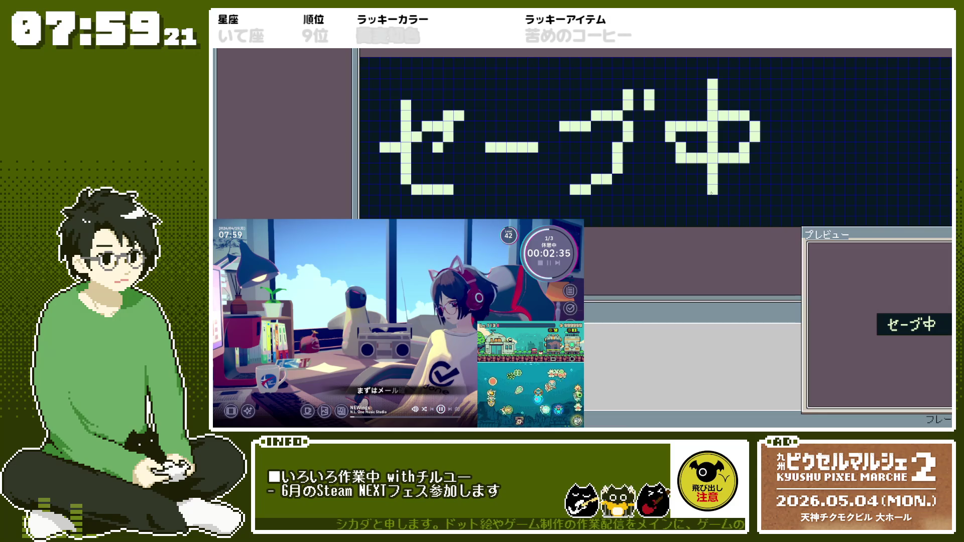
# Step: Add the trailing ellipsis dots after 中
pyautogui.scroll(-2, 806, 73)
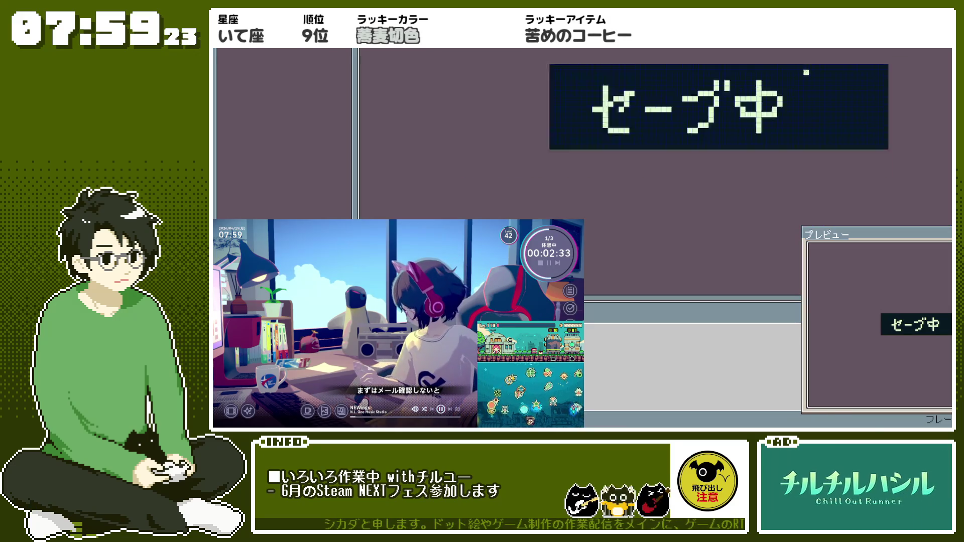
pyautogui.scroll(-2, 806, 72)
pyautogui.scroll(2, 861, 93)
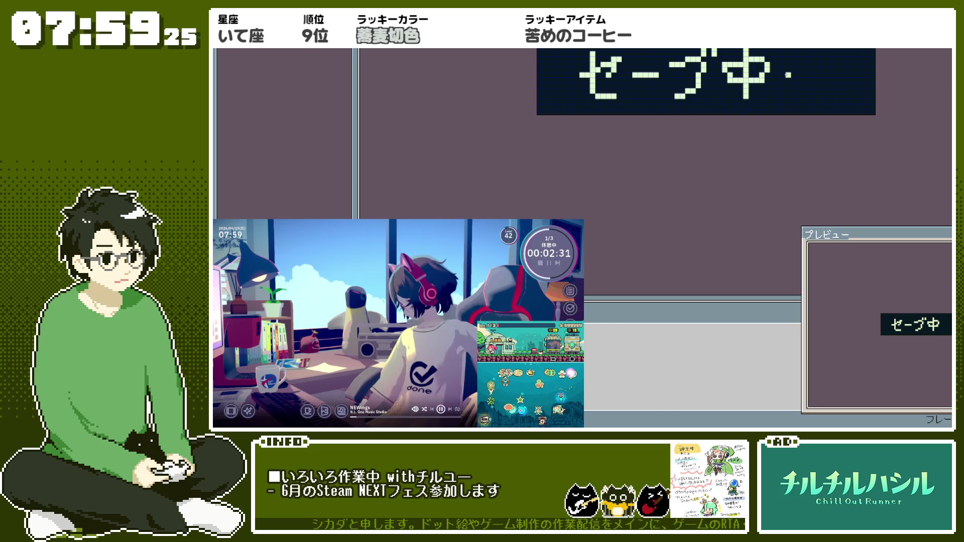
pyautogui.moveTo(788, 74); pyautogui.dragTo(792, 75)
pyautogui.click(800, 75)
pyautogui.click(815, 75)
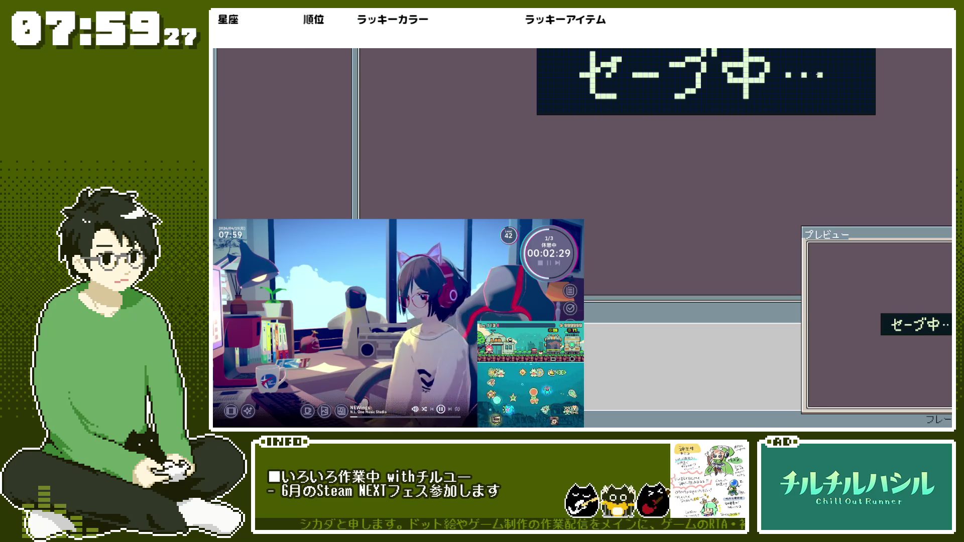
pyautogui.scroll(-3, 843, 65)
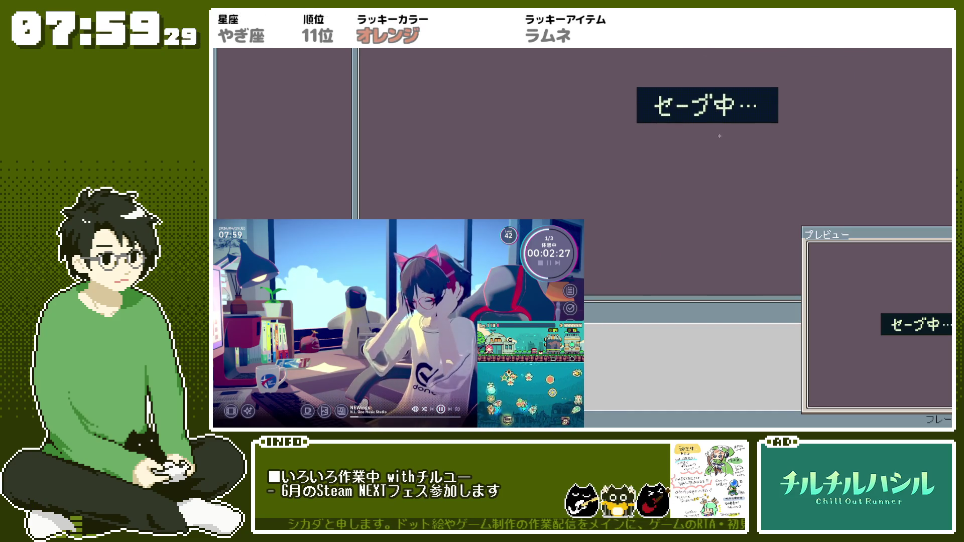
# Step: Nudge the セーブ中… text one pixel left for even padding and export the sprite
pyautogui.scroll(1, 719, 135)
pyautogui.scroll(3, 691, 127)
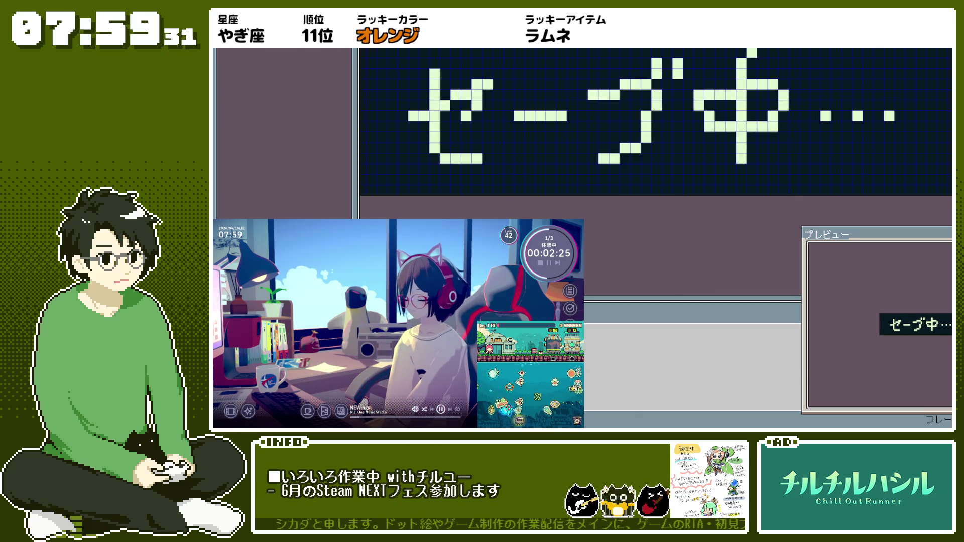
pyautogui.scroll(-3, 696, 115)
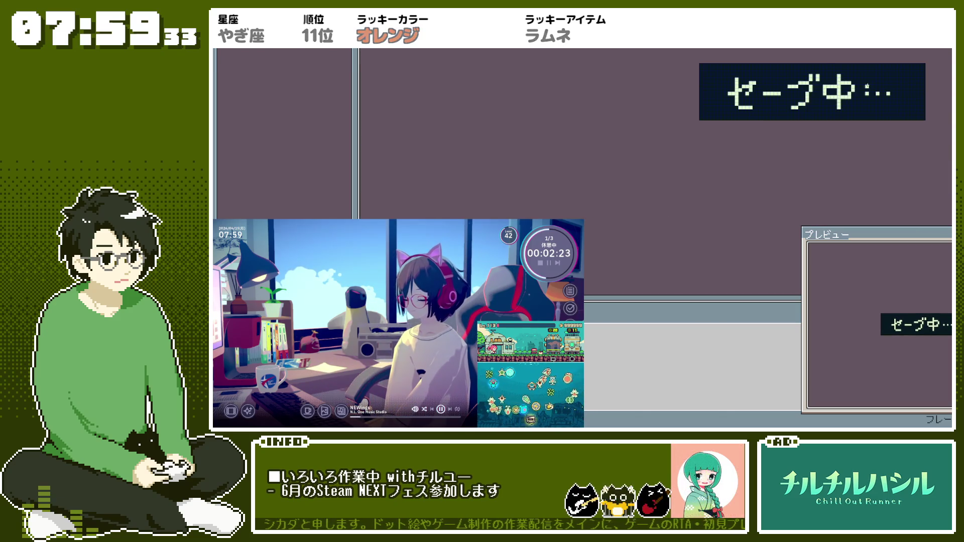
pyautogui.scroll(-2, 803, 90)
pyautogui.scroll(-1, 868, 86)
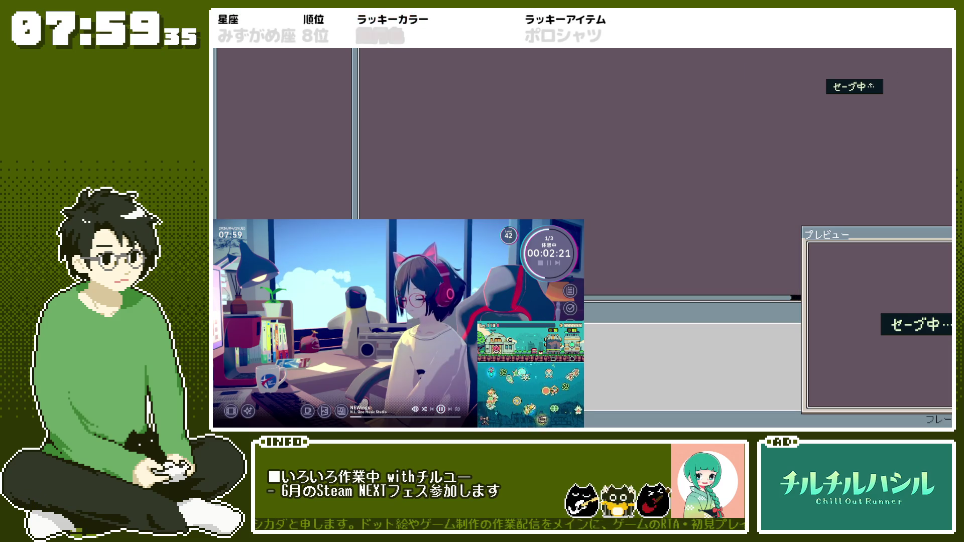
pyautogui.scroll(4, 872, 86)
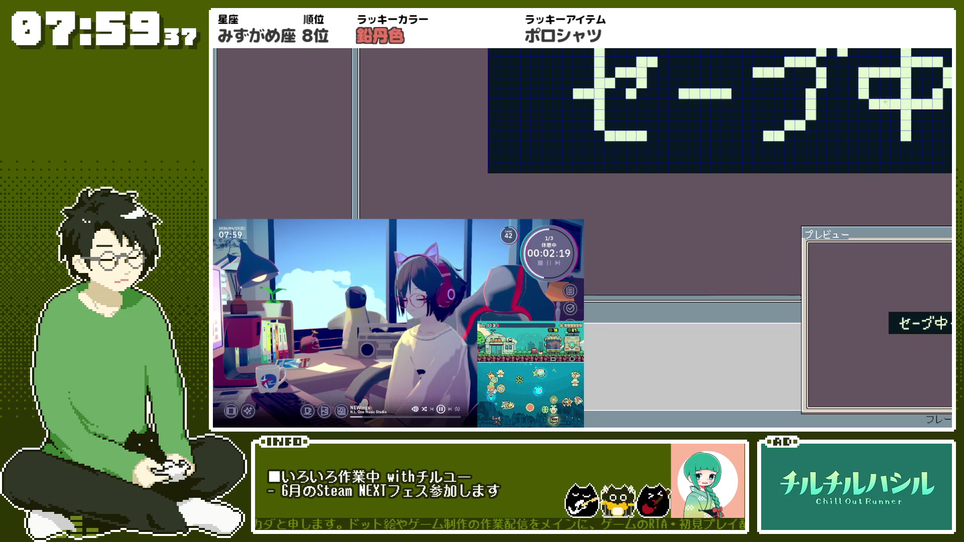
pyautogui.scroll(-2, 906, 145)
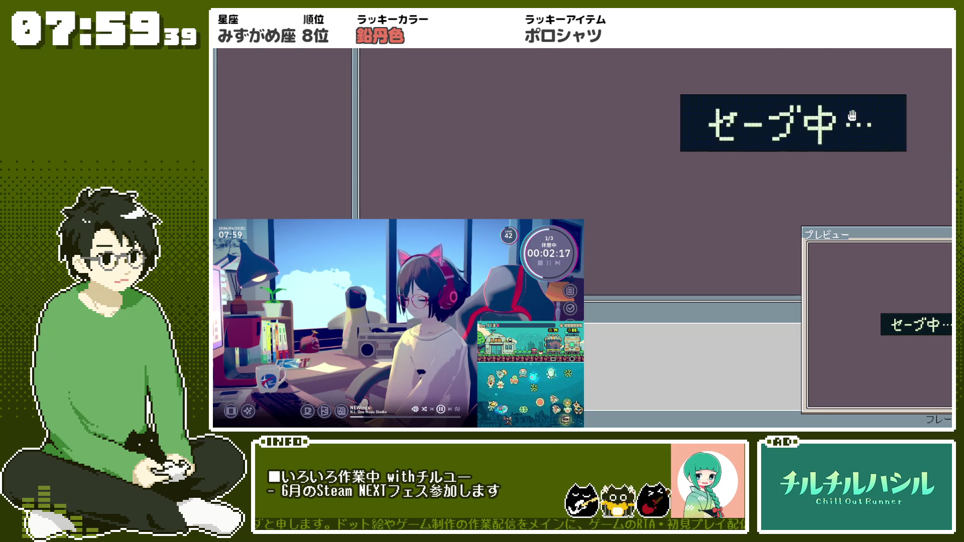
pyautogui.scroll(-2, 778, 114)
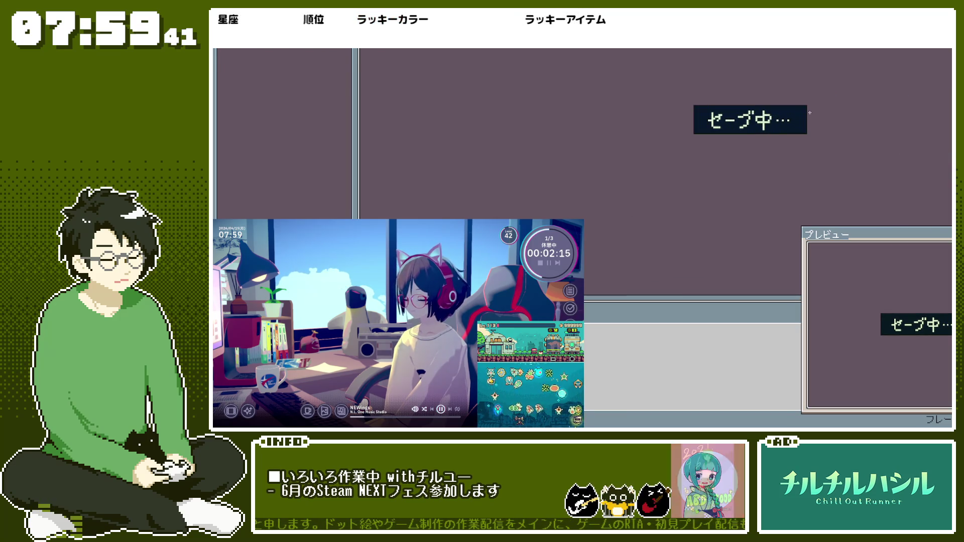
pyautogui.scroll(1, 783, 118)
pyautogui.scroll(1, 700, 136)
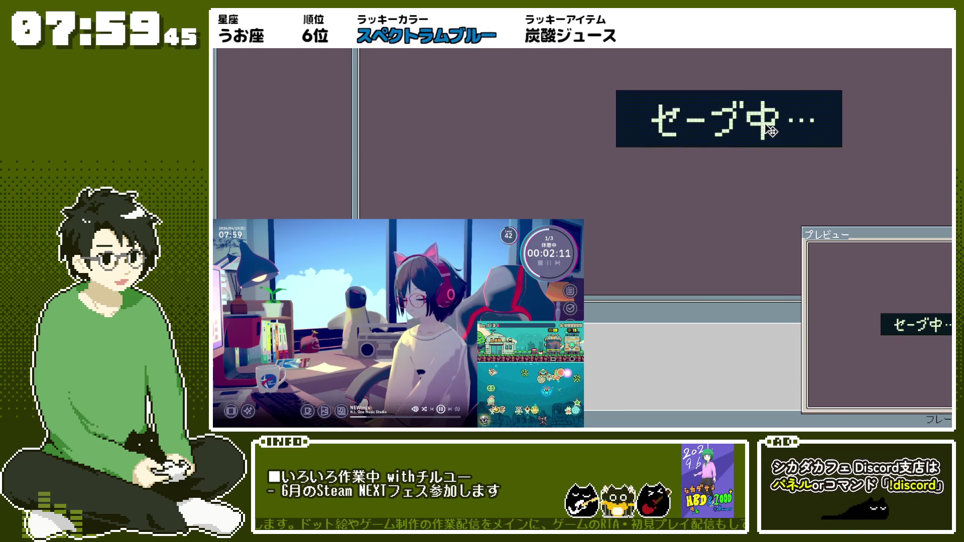
pyautogui.press('Left')
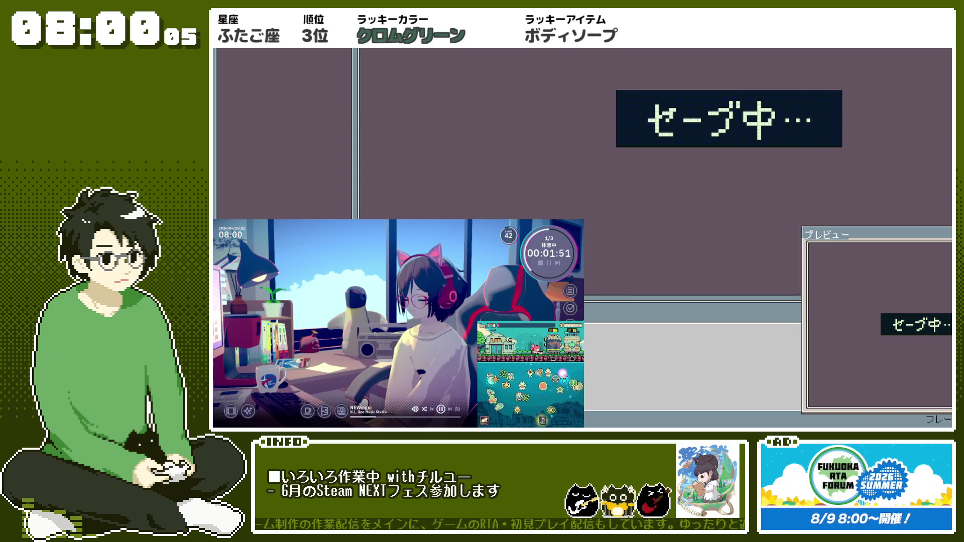
pyautogui.hotkey('ctrl', 'alt', 'shift', 's')
pyautogui.press('Return')
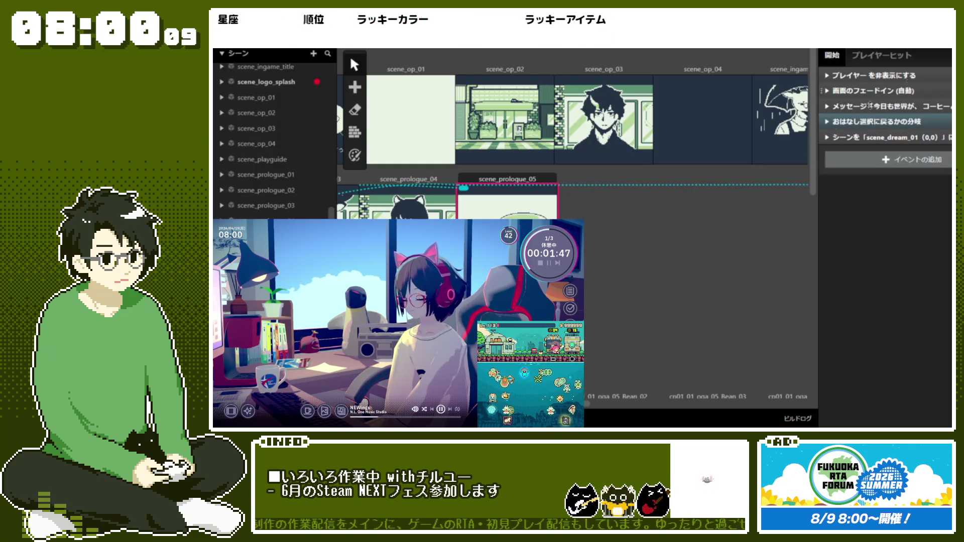
# Step: Switch the left panel to スプライト to see sprite_saving.png in the sprite list
pyautogui.click(238, 54)
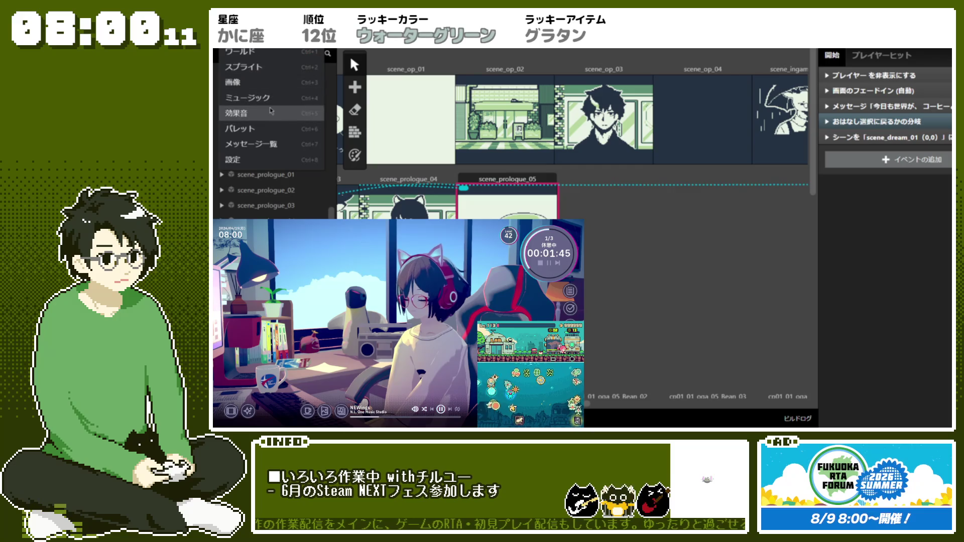
pyautogui.click(266, 68)
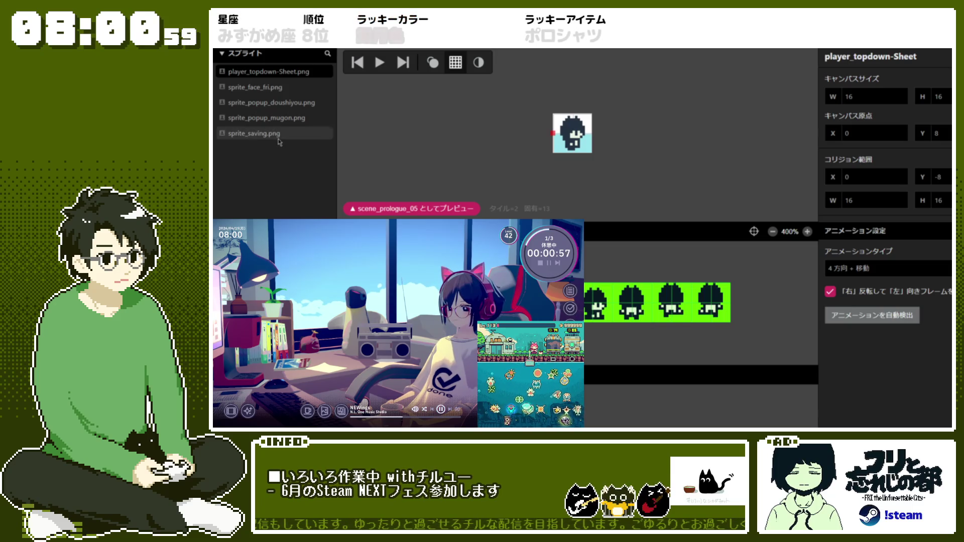
# Step: Set sprite_saving's canvas width to 64 and fill its frame with the full セーブ中… tiles
pyautogui.click(278, 135)
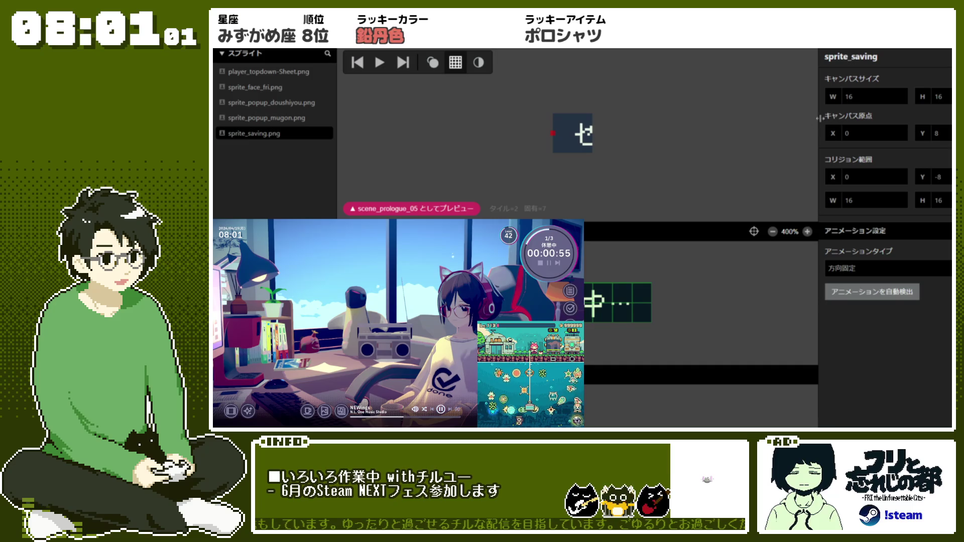
pyautogui.click(860, 97)
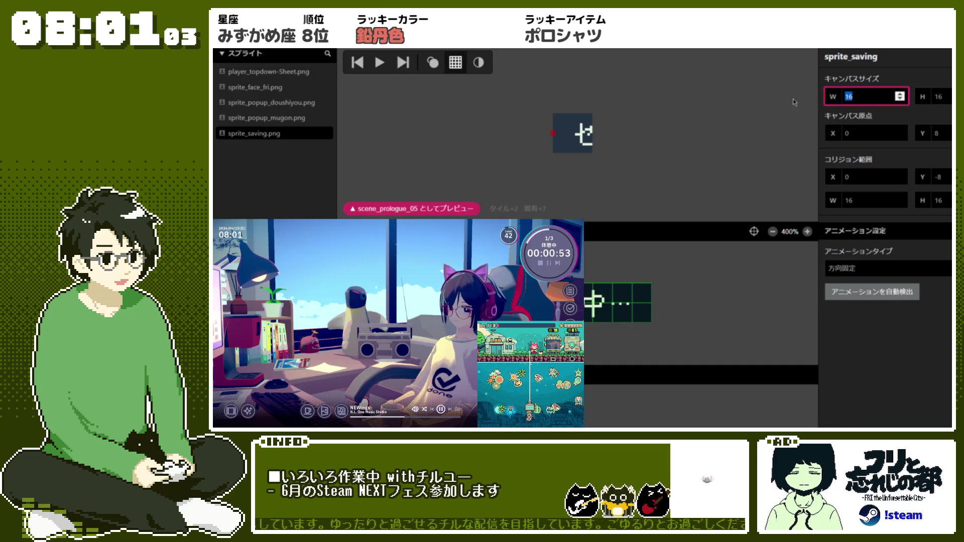
pyautogui.write('64')
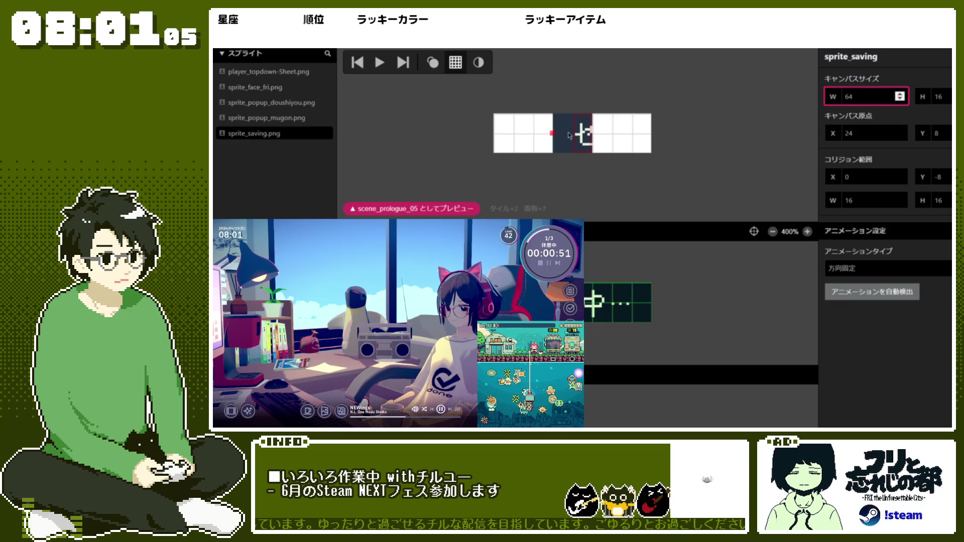
pyautogui.click(572, 133)
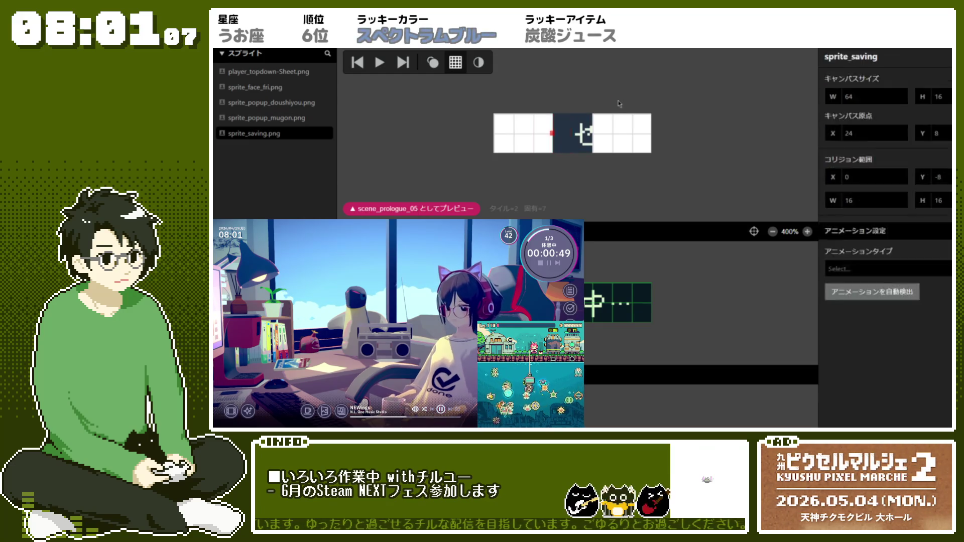
pyautogui.press('Delete')
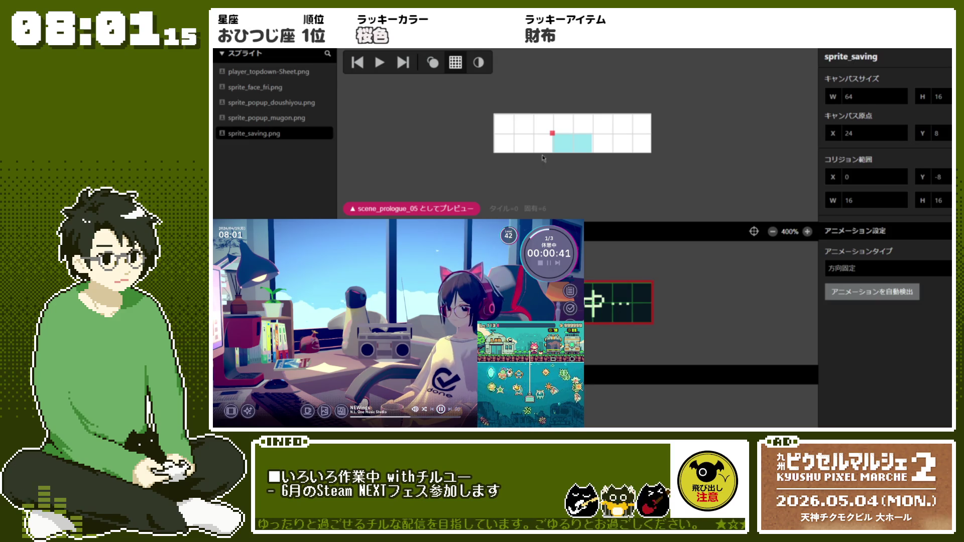
pyautogui.hotkey('ctrl', 'z')
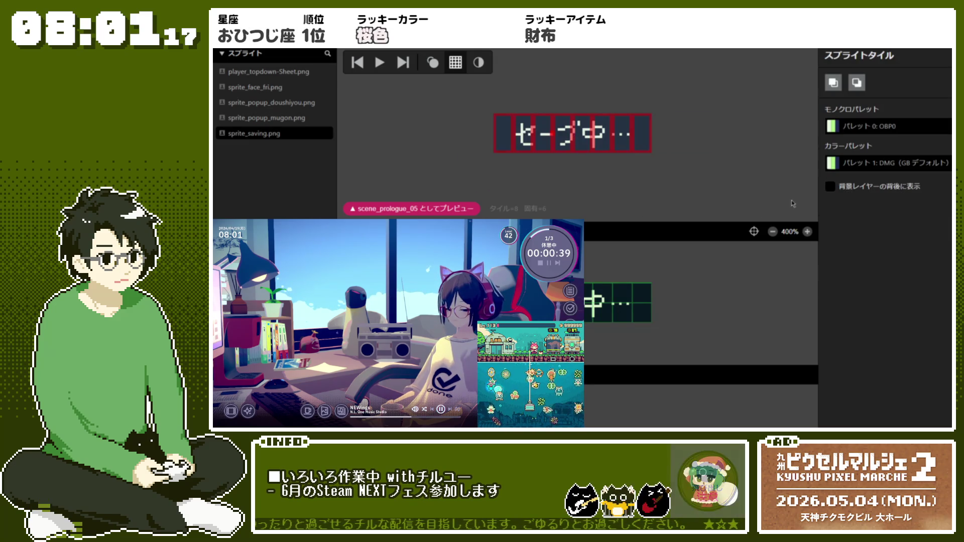
# Step: Keep the fixed-direction animation type and return to the scenes
pyautogui.click(286, 132)
pyautogui.click(939, 272)
pyautogui.click(940, 271)
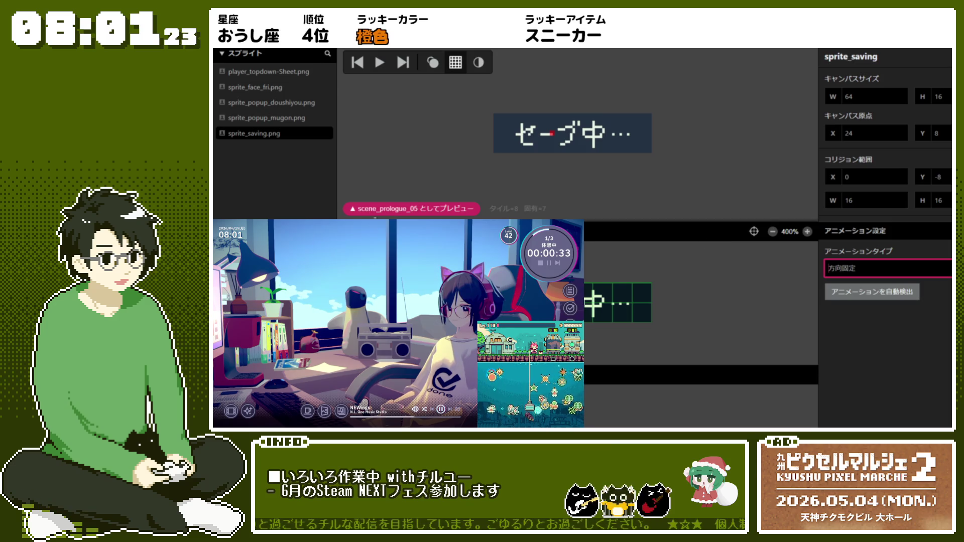
pyautogui.click(240, 53)
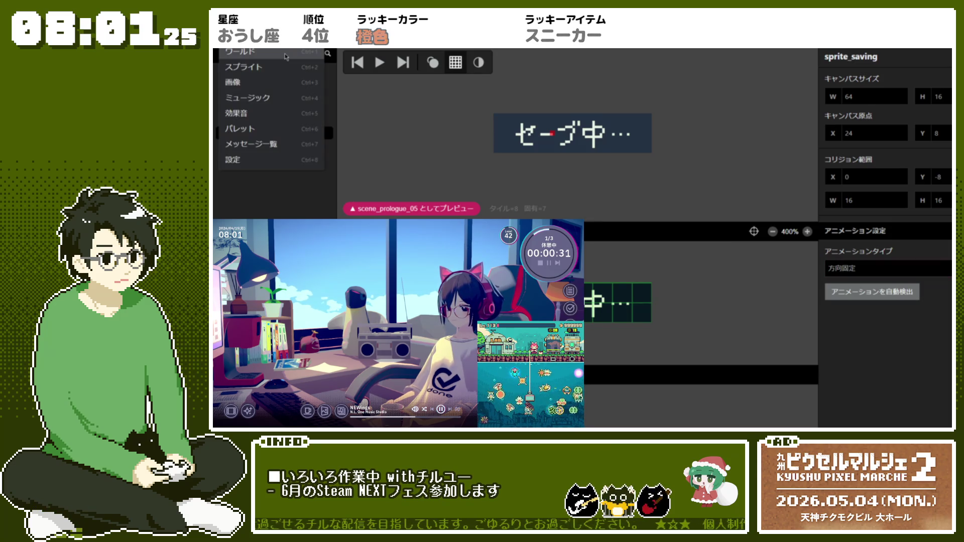
pyautogui.click(246, 112)
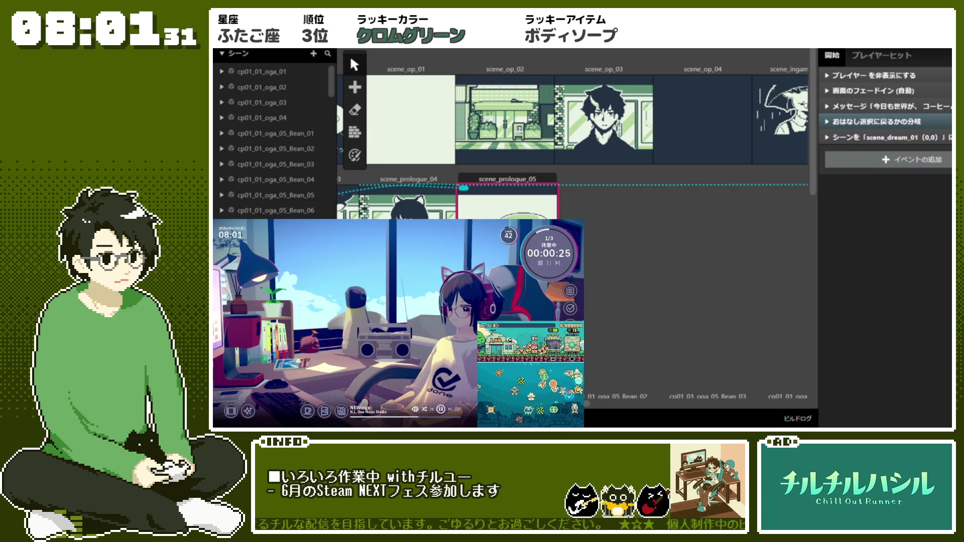
# Step: Add a new actor to scene_prologue_05 and give it the sprite_saving sprite sheet
pyautogui.click(355, 87)
pyautogui.click(373, 103)
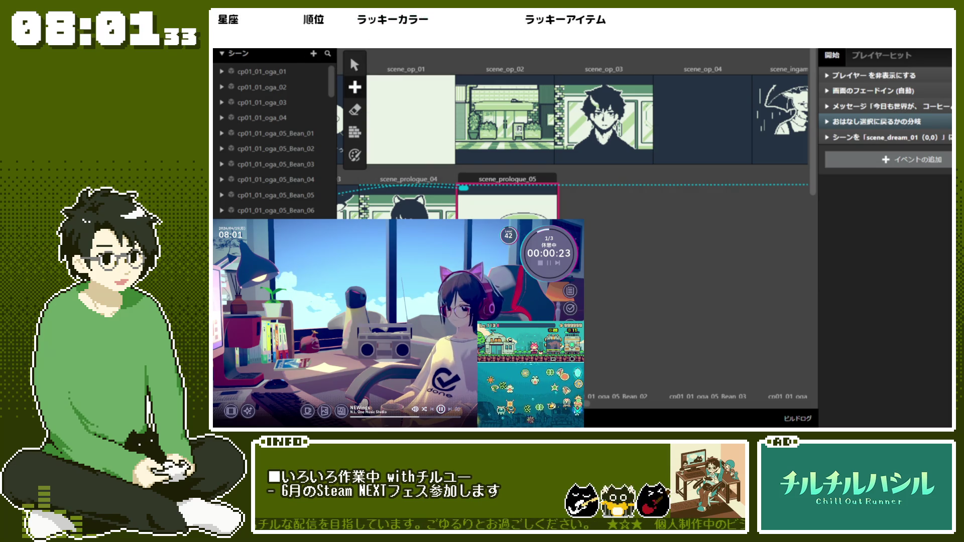
pyautogui.click(544, 208)
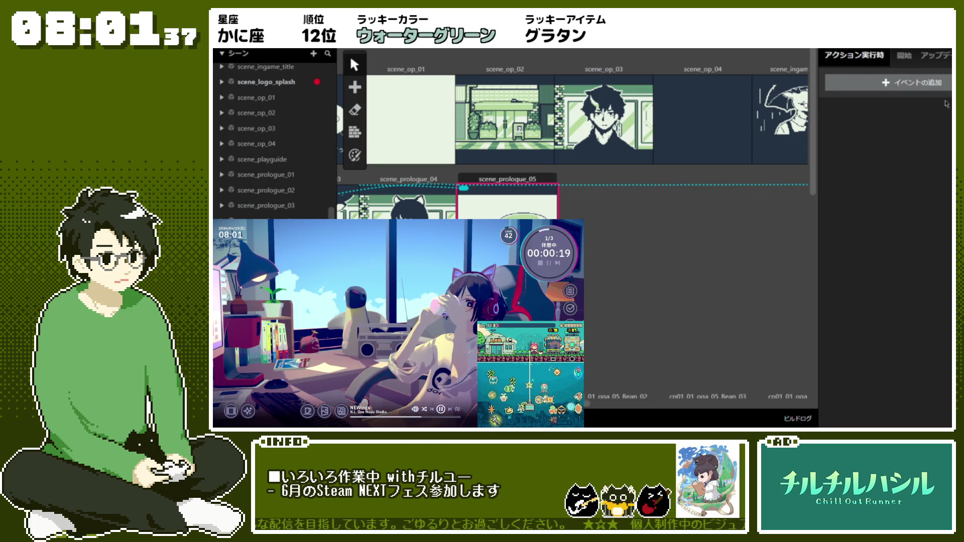
pyautogui.scroll(5, 886, 201)
pyautogui.click(888, 186)
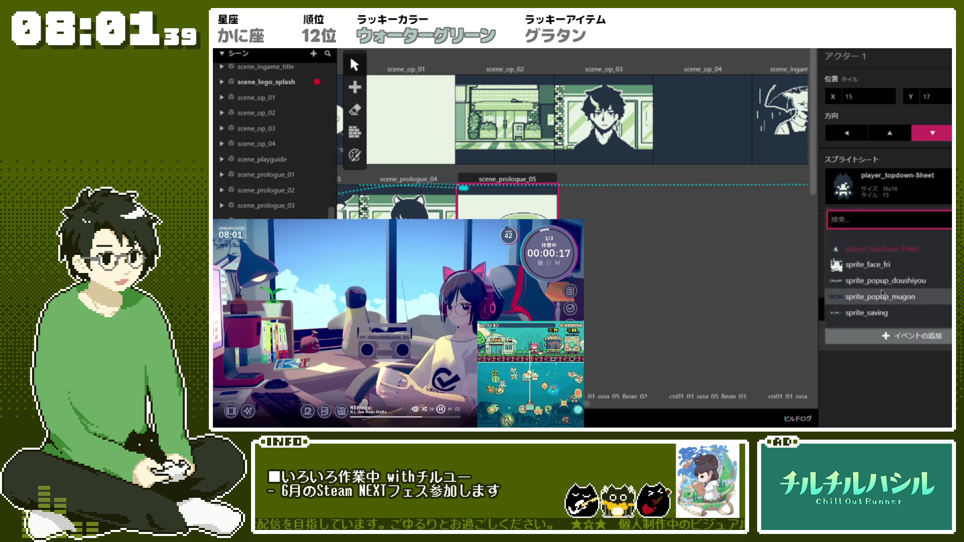
pyautogui.click(886, 315)
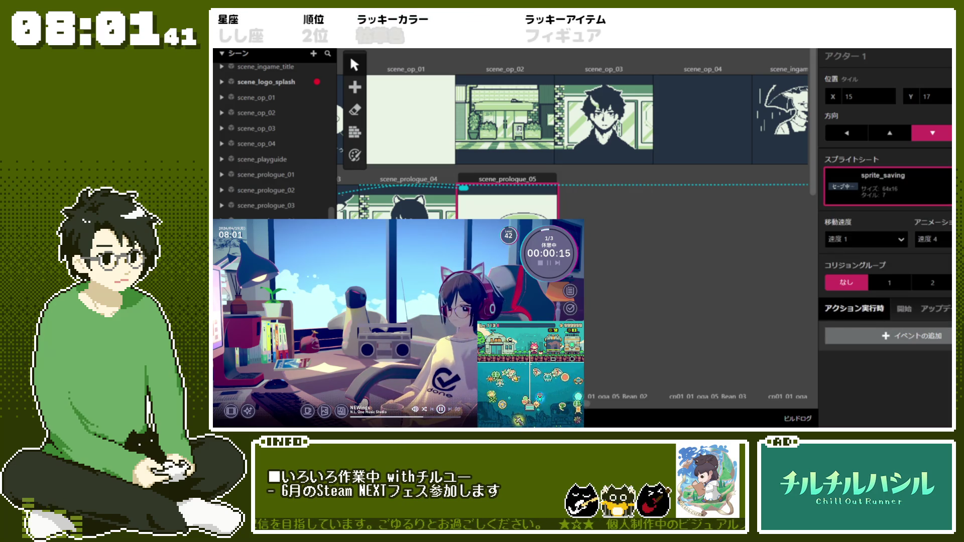
# Step: Set the actor's X to 15 and drag it one tile right and down
pyautogui.press('Right')
pyautogui.press('Right')
pyautogui.press('Left')
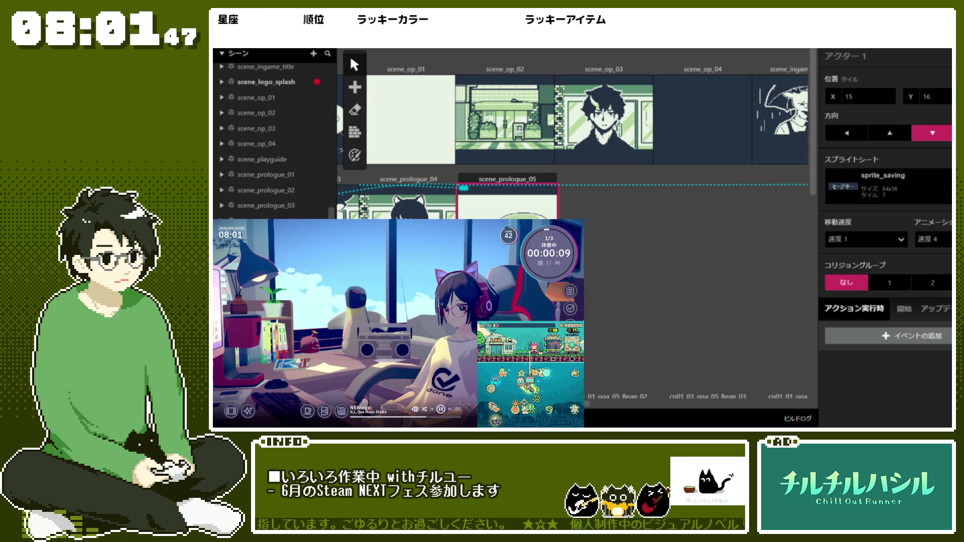
pyautogui.hotkey('ctrl', '=')
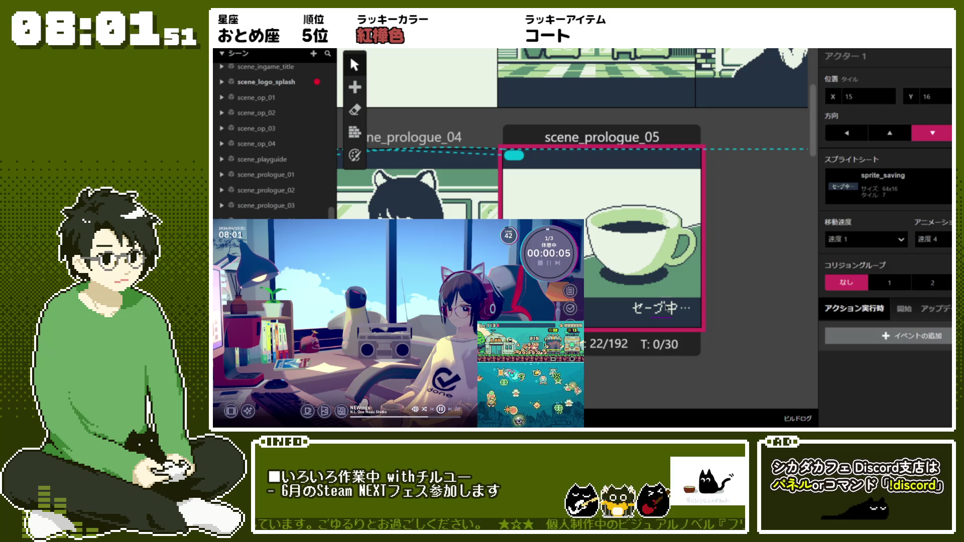
pyautogui.click(671, 317)
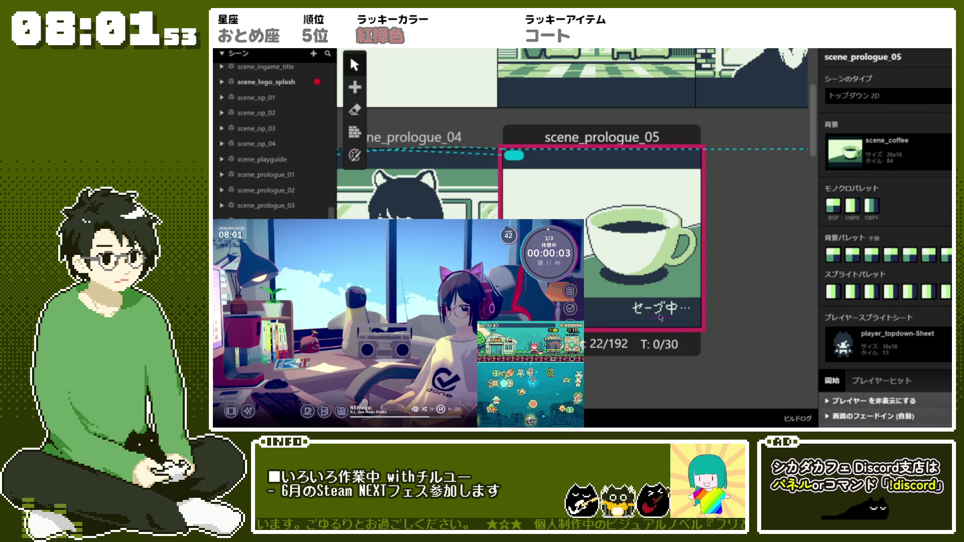
pyautogui.click(660, 317)
pyautogui.moveTo(660, 317); pyautogui.dragTo(669, 326)
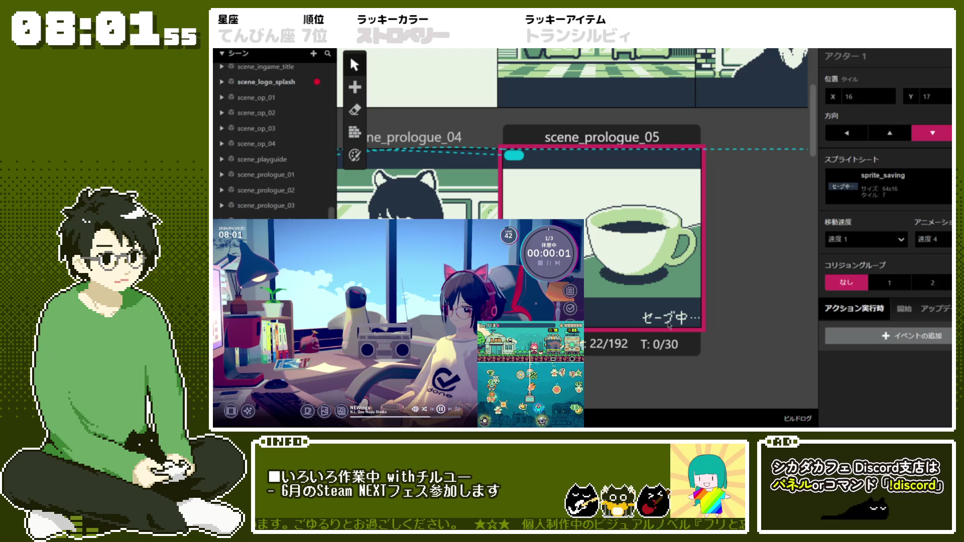
# Step: Reselect the セーブ中 actor and drag it until it sits at X 15, Y 16
pyautogui.click(778, 319)
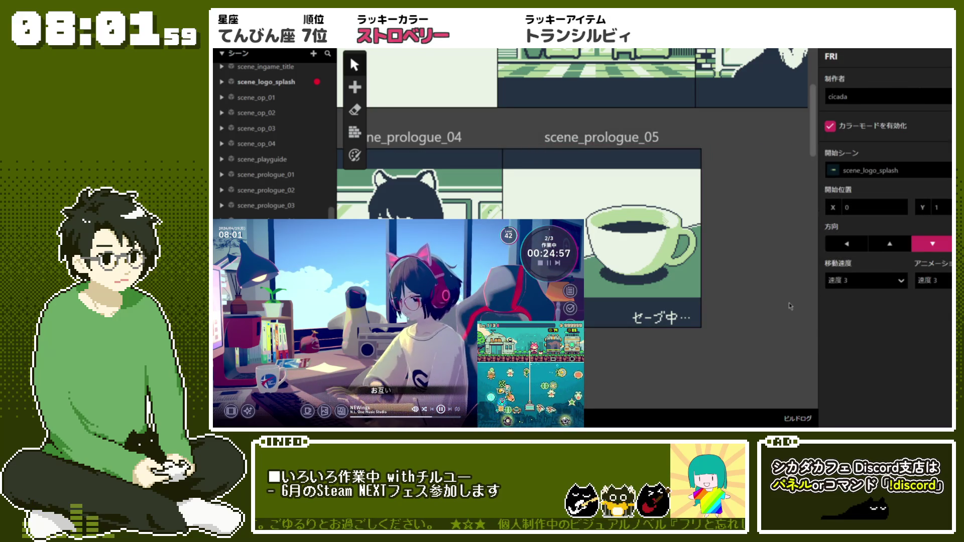
pyautogui.click(659, 328)
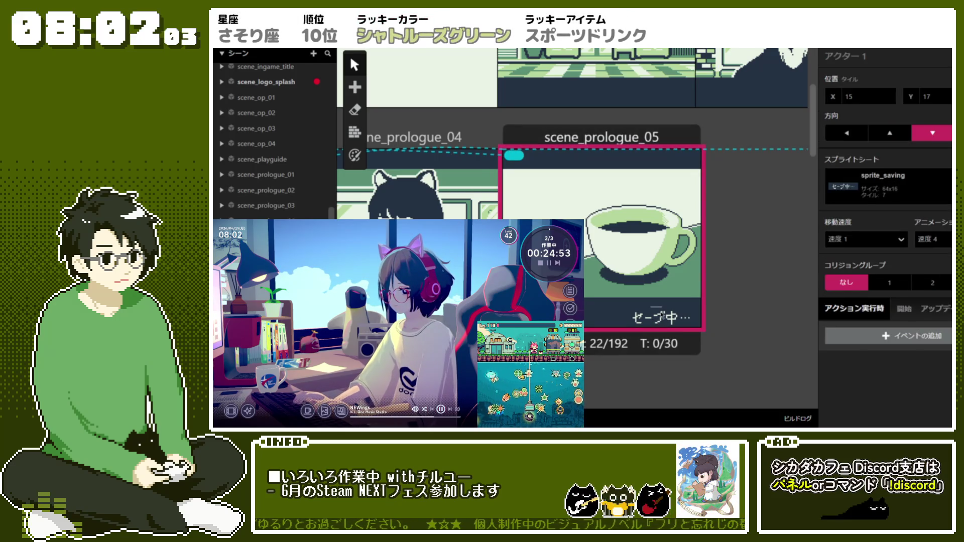
pyautogui.click(655, 308)
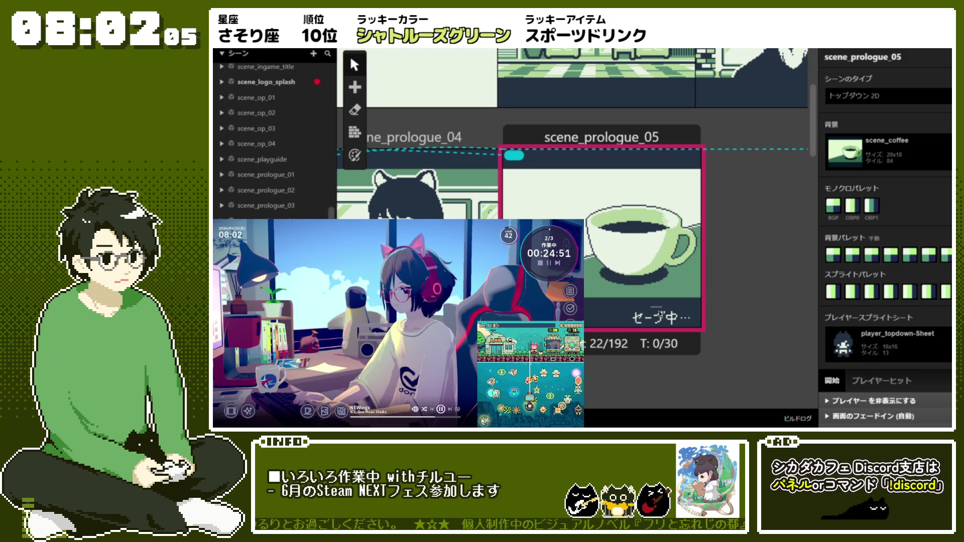
pyautogui.click(655, 308)
pyautogui.click(675, 325)
pyautogui.click(672, 324)
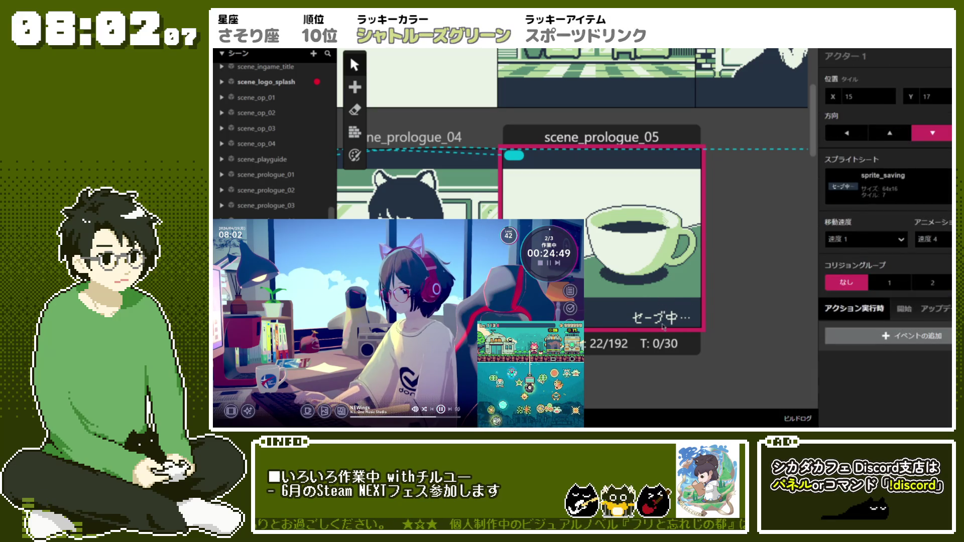
pyautogui.moveTo(659, 321); pyautogui.dragTo(539, 311)
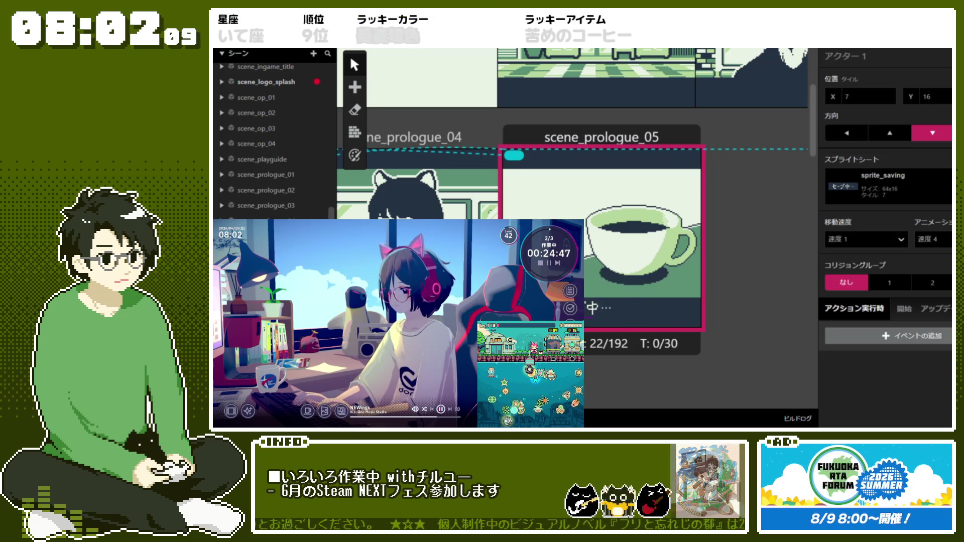
pyautogui.moveTo(627, 318)
pyautogui.mouseDown()
pyautogui.moveTo(660, 323)
pyautogui.moveTo(660, 313)
pyautogui.mouseUp()
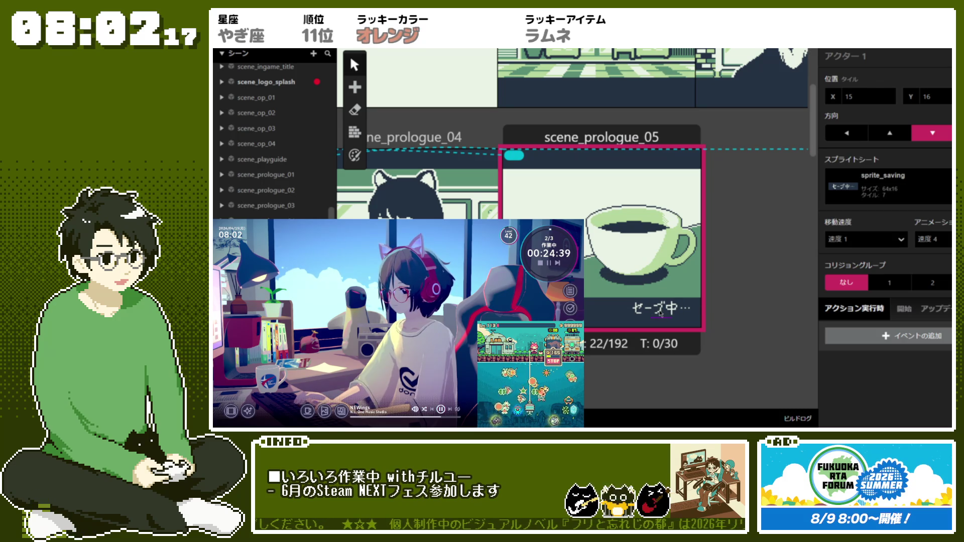
pyautogui.click(773, 324)
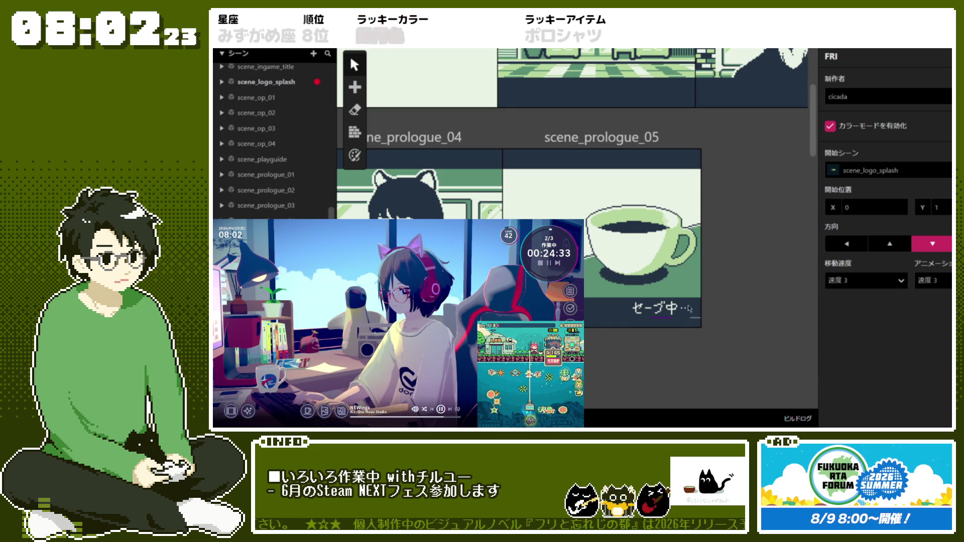
pyautogui.click(666, 320)
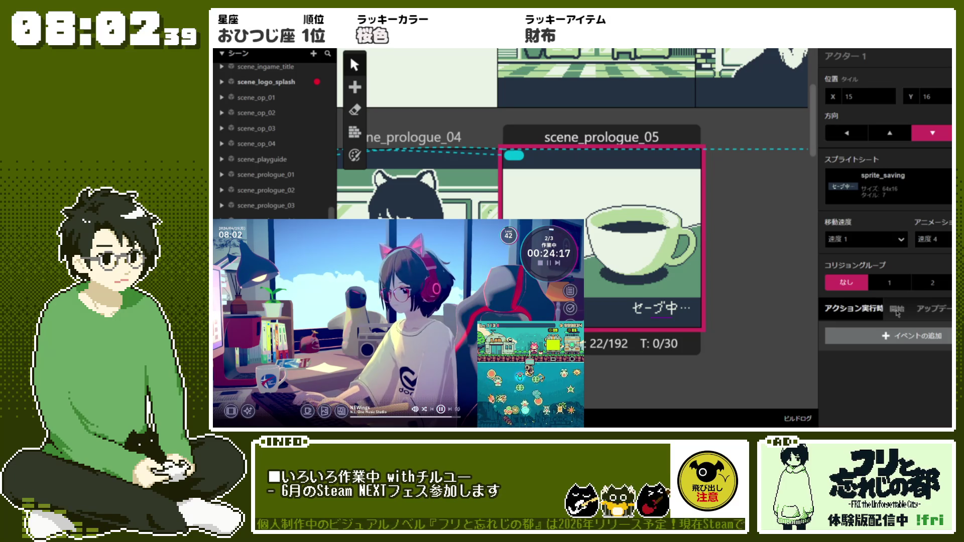
# Step: Add an アクターを非表示にする (self) event to the セーブ中 actor's 開始 script, then reselect scene_prologue_05
pyautogui.click(902, 281)
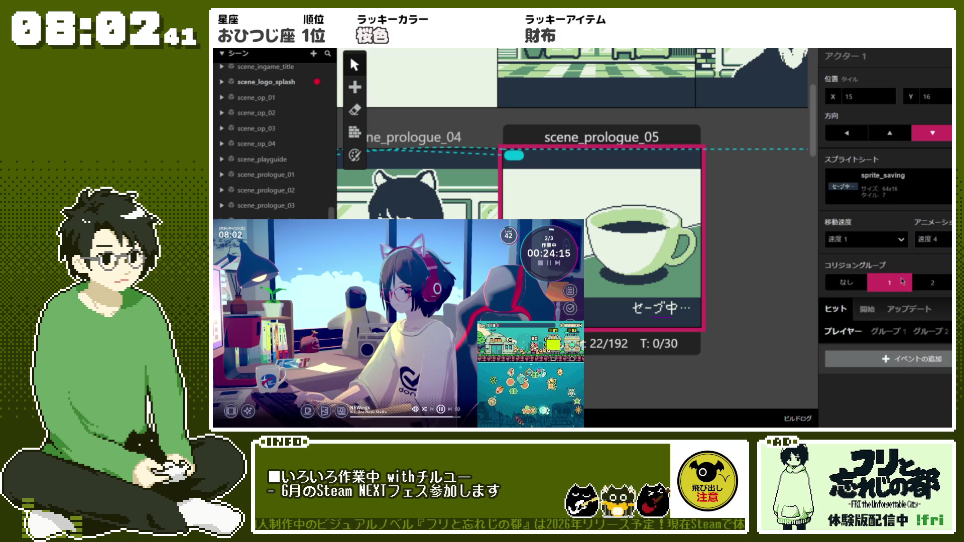
pyautogui.click(838, 289)
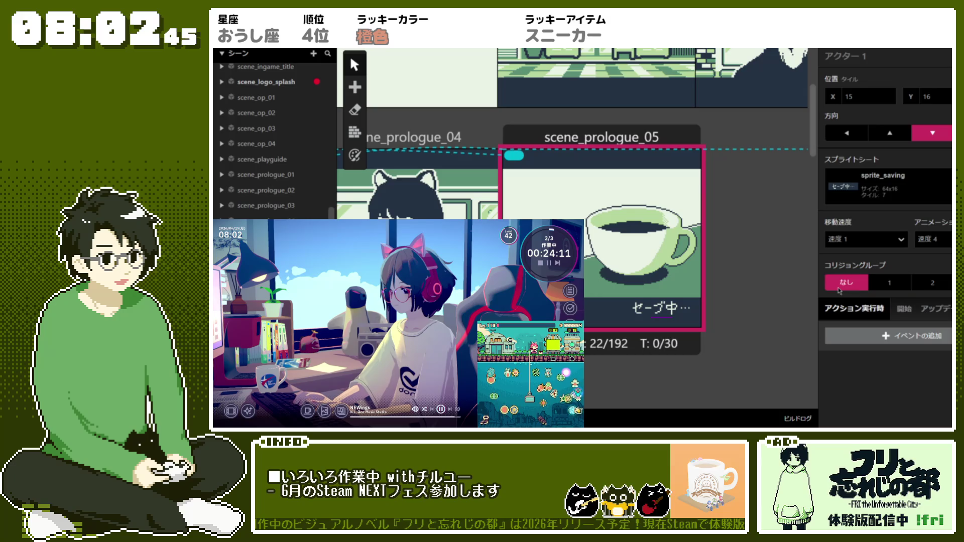
pyautogui.click(897, 315)
pyautogui.click(891, 337)
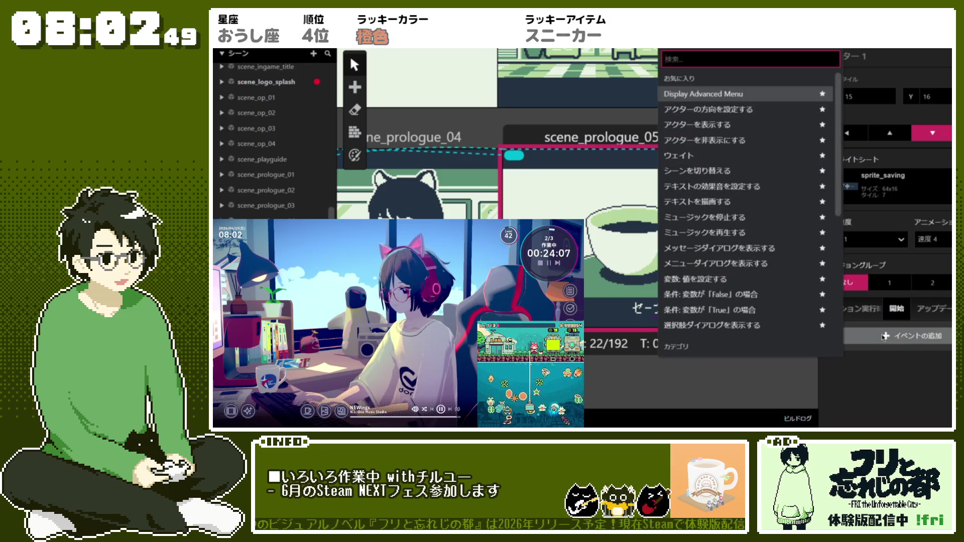
pyautogui.click(755, 140)
pyautogui.click(902, 330)
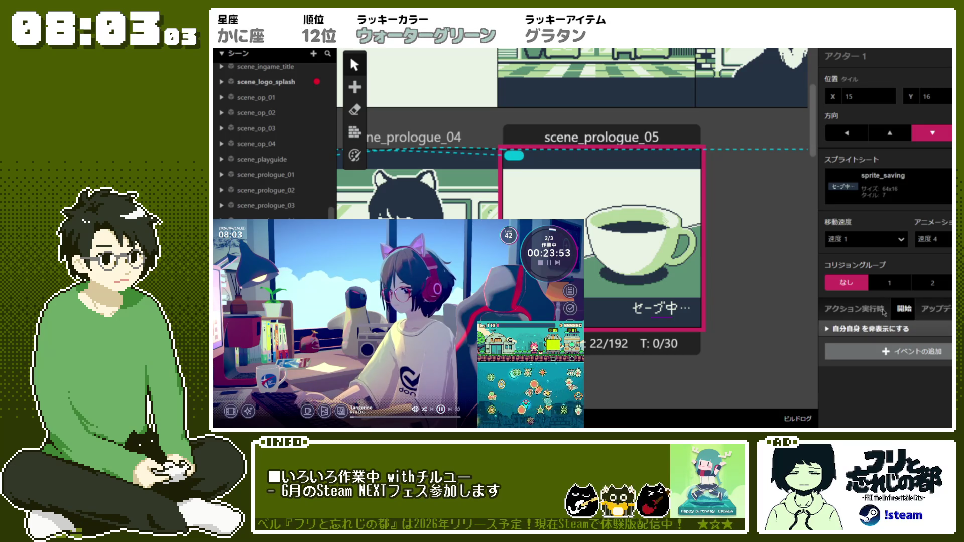
pyautogui.click(663, 142)
# Step: Add a Save Game Data event to the start script, below the scene_dream_01 switch
pyautogui.scroll(-2, 893, 293)
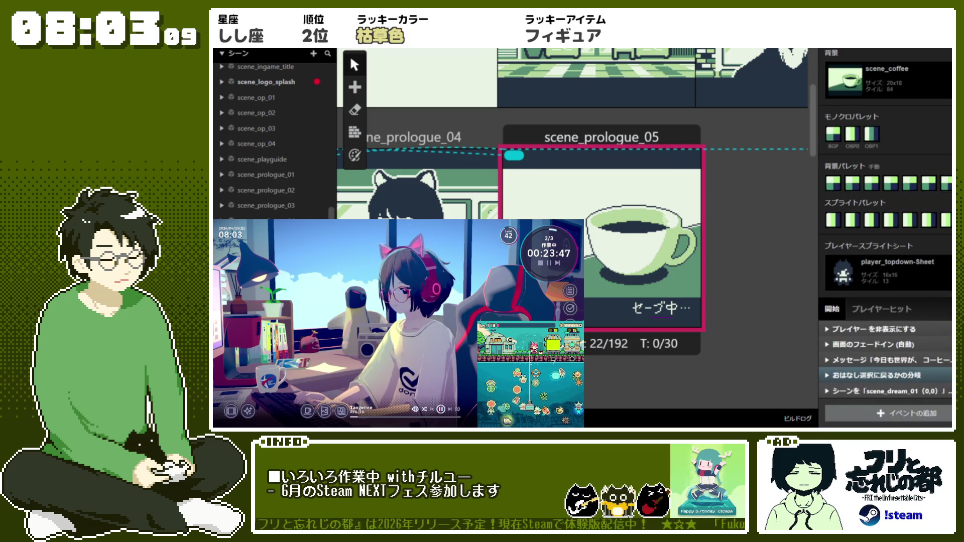
pyautogui.click(903, 392)
pyautogui.scroll(-3, 903, 393)
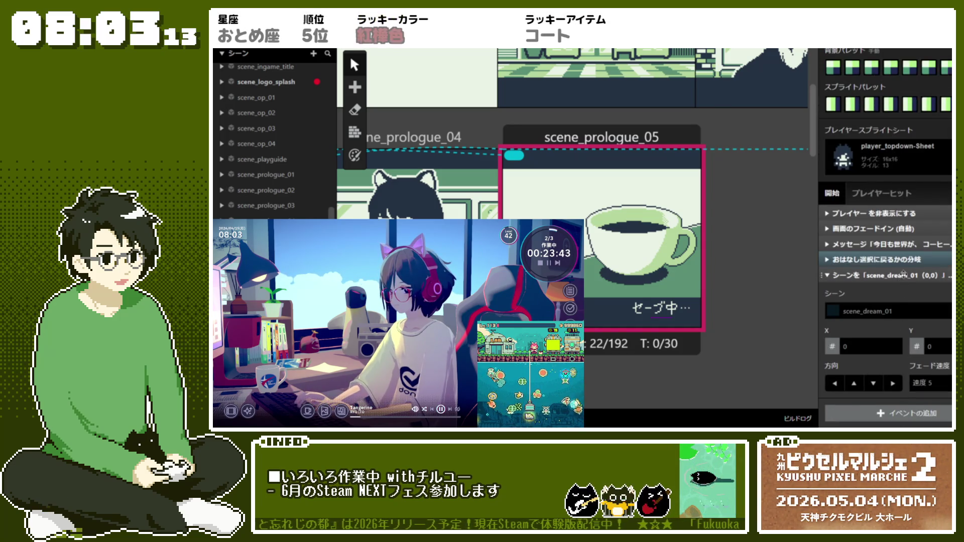
pyautogui.click(903, 274)
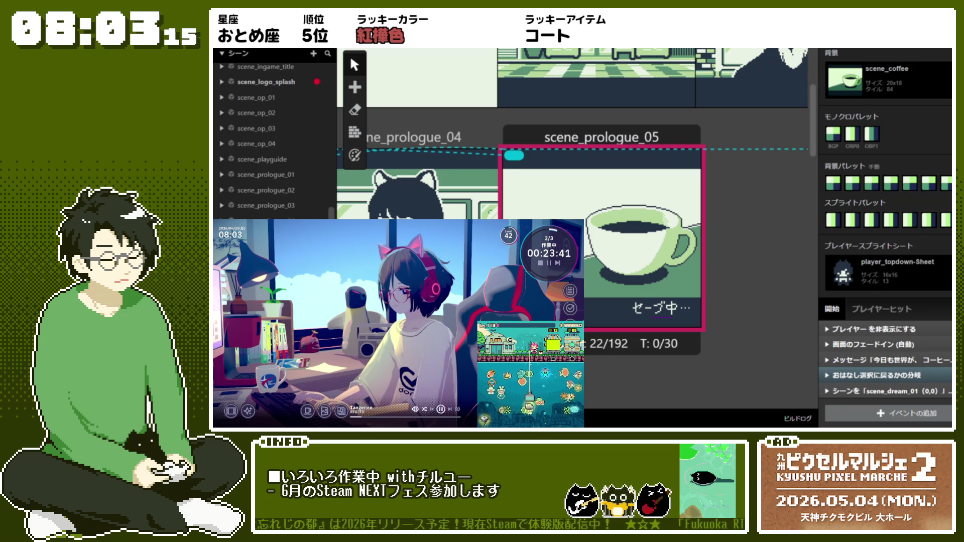
pyautogui.click(930, 414)
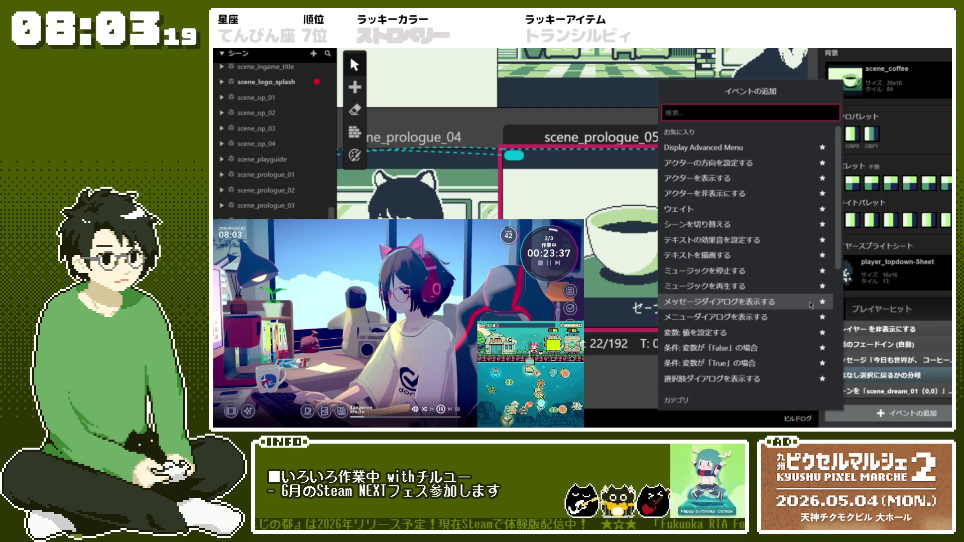
pyautogui.scroll(-5, 811, 305)
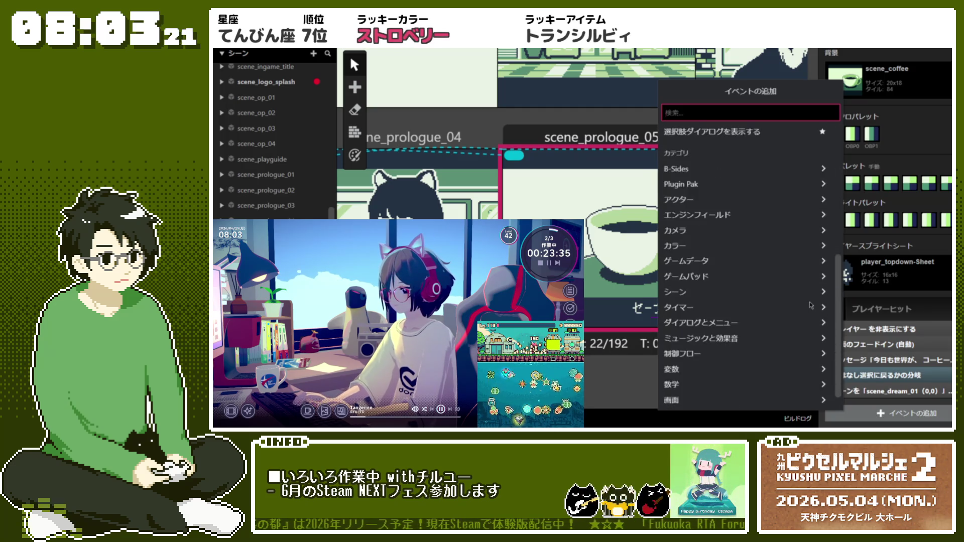
pyautogui.scroll(5, 810, 304)
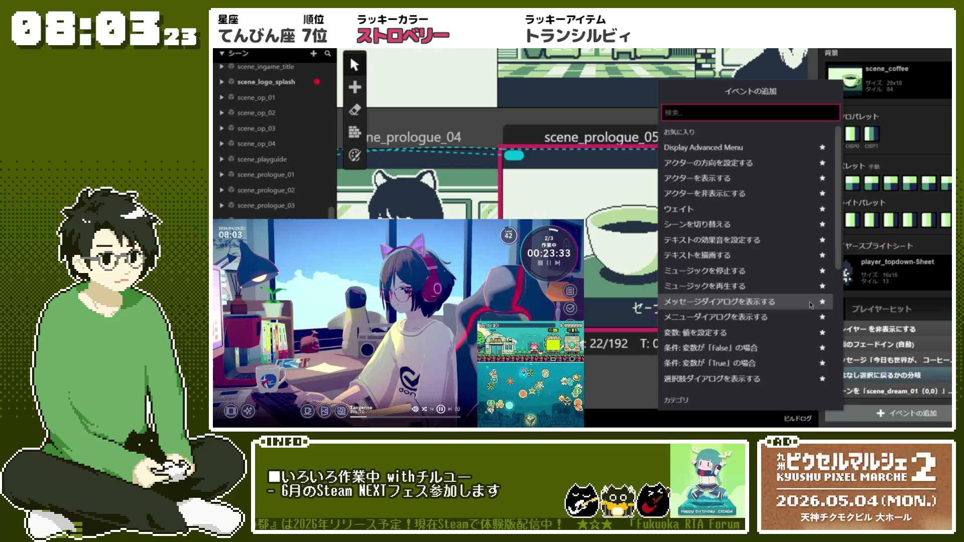
pyautogui.scroll(-5, 811, 305)
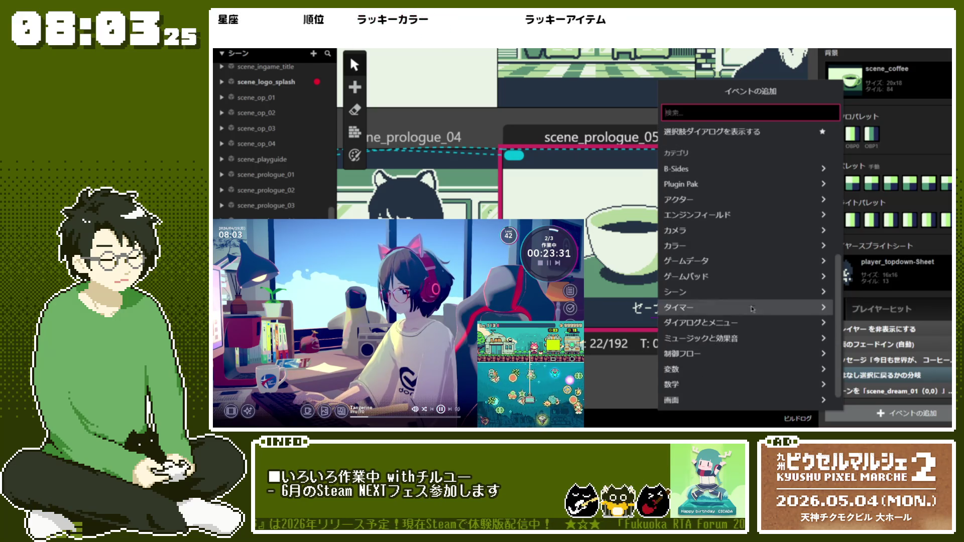
pyautogui.click(753, 264)
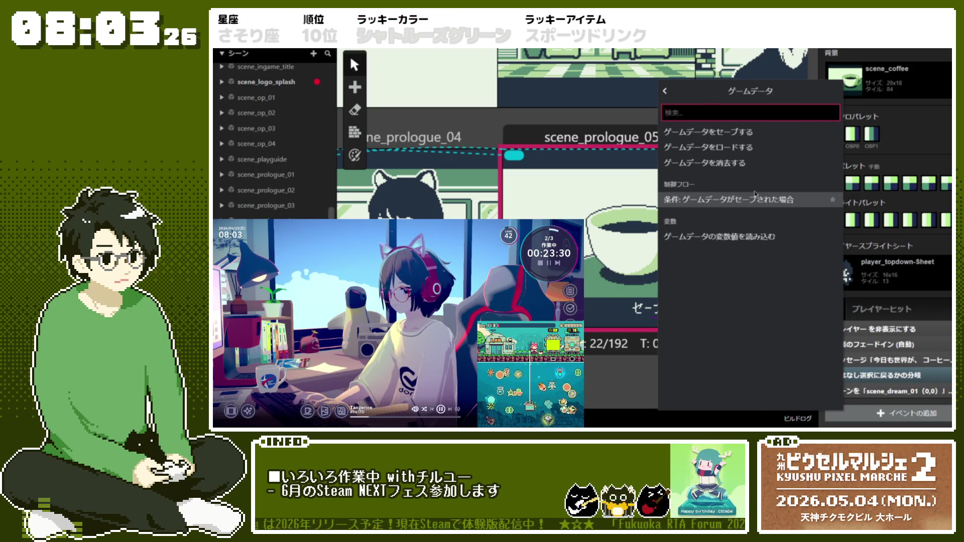
pyautogui.click(770, 135)
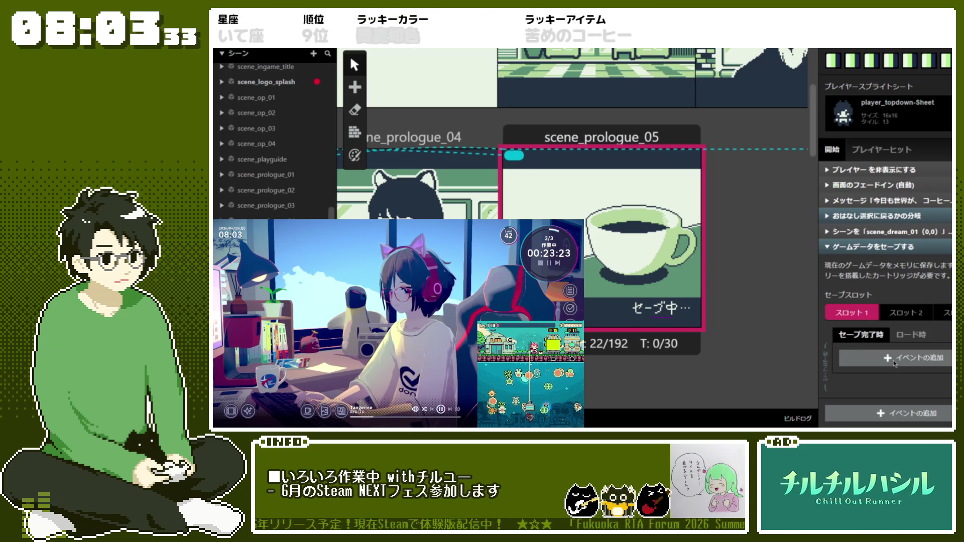
# Step: In the save-complete branch, add an event showing アクター1
pyautogui.click(894, 361)
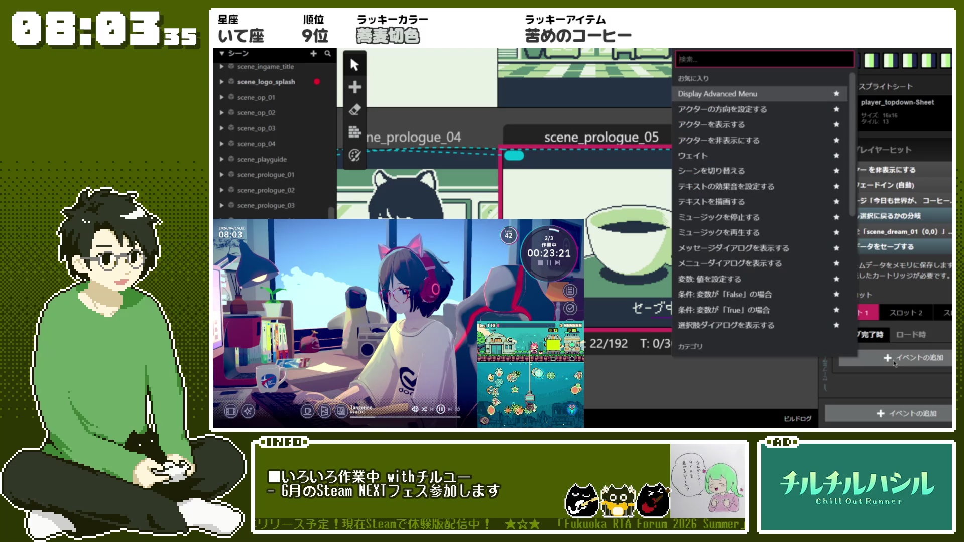
pyautogui.click(743, 124)
pyautogui.scroll(-1, 896, 279)
pyautogui.click(894, 346)
pyautogui.click(903, 363)
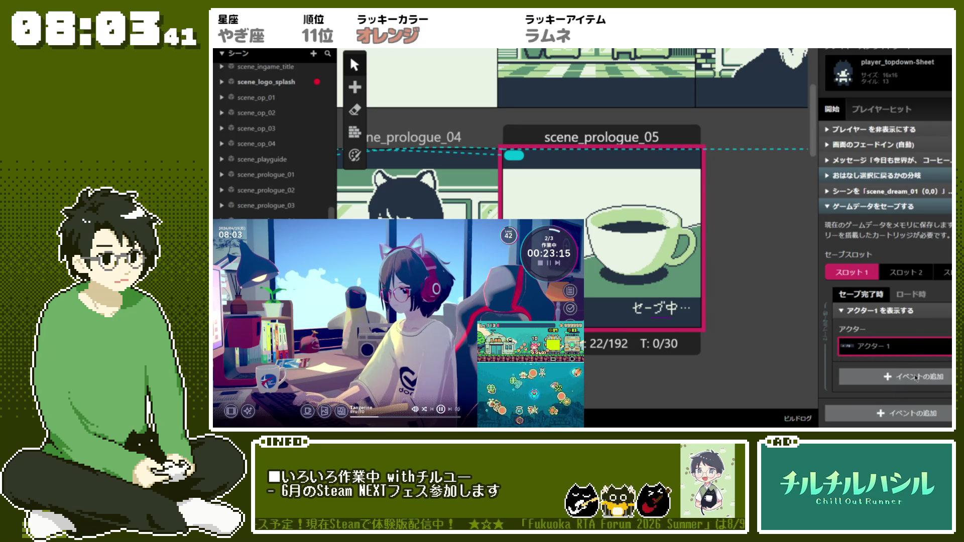
# Step: Add a 1-second wait after showing アクター1, collapsing both events
pyautogui.click(916, 377)
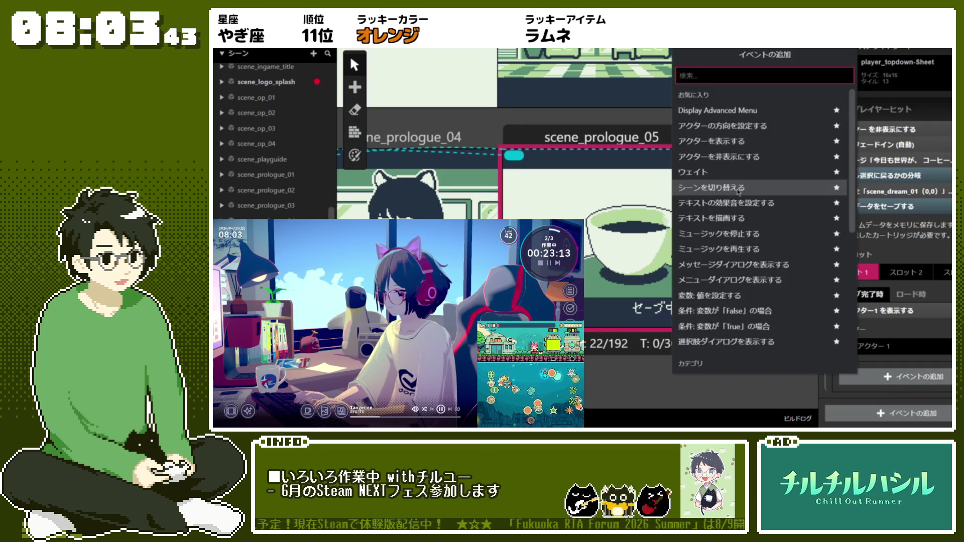
pyautogui.click(743, 175)
pyautogui.scroll(-1, 903, 345)
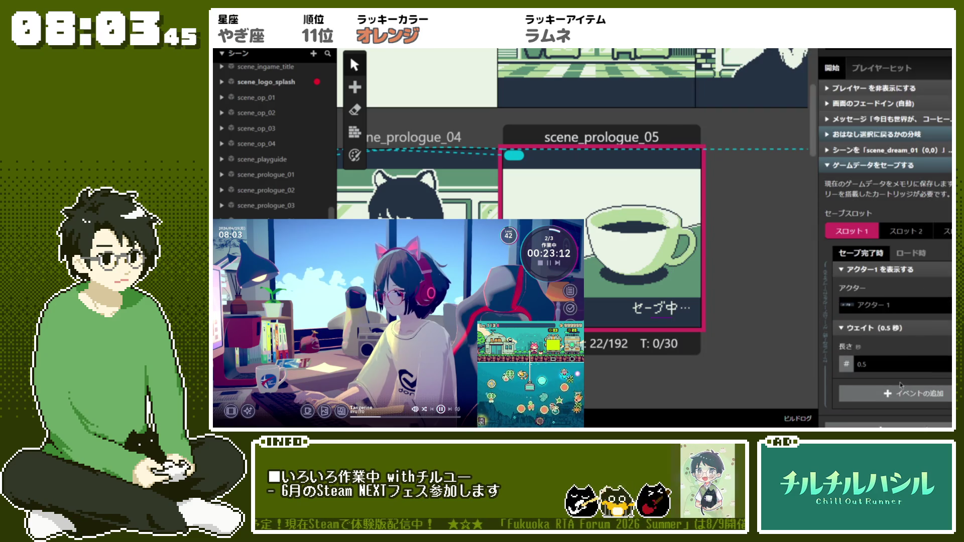
pyautogui.click(934, 370)
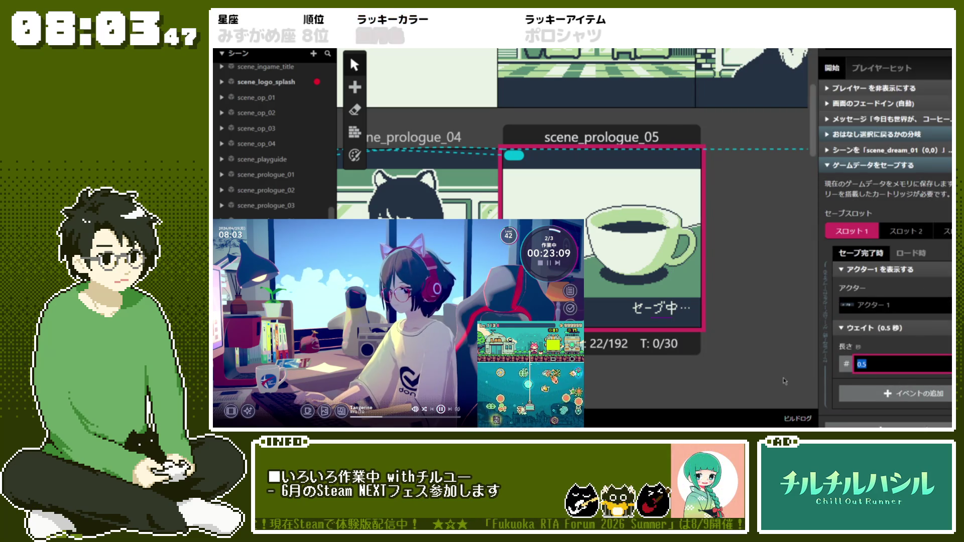
pyautogui.click(907, 269)
pyautogui.click(906, 310)
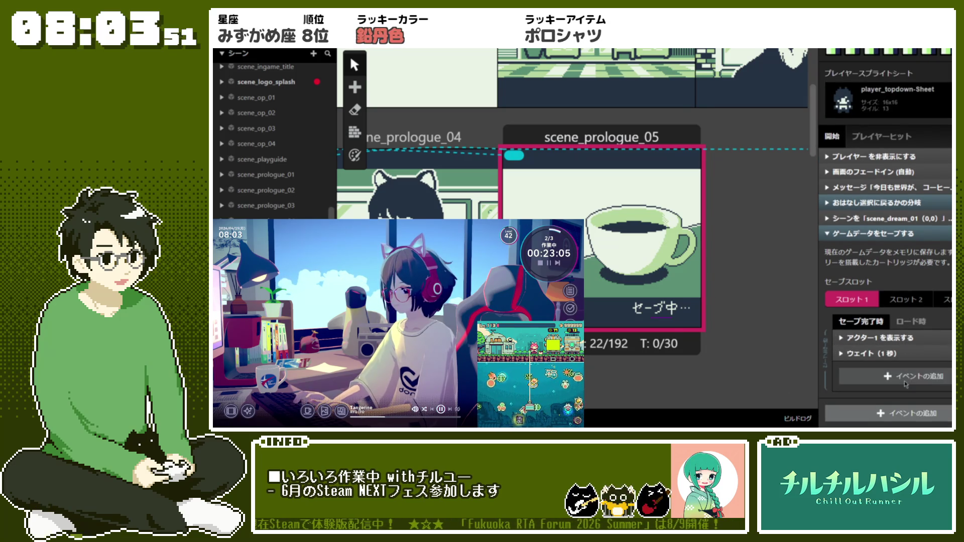
# Step: Add a Hide Actor event for アクター1 after the wait, then collapse the save event
pyautogui.click(894, 376)
pyautogui.click(779, 147)
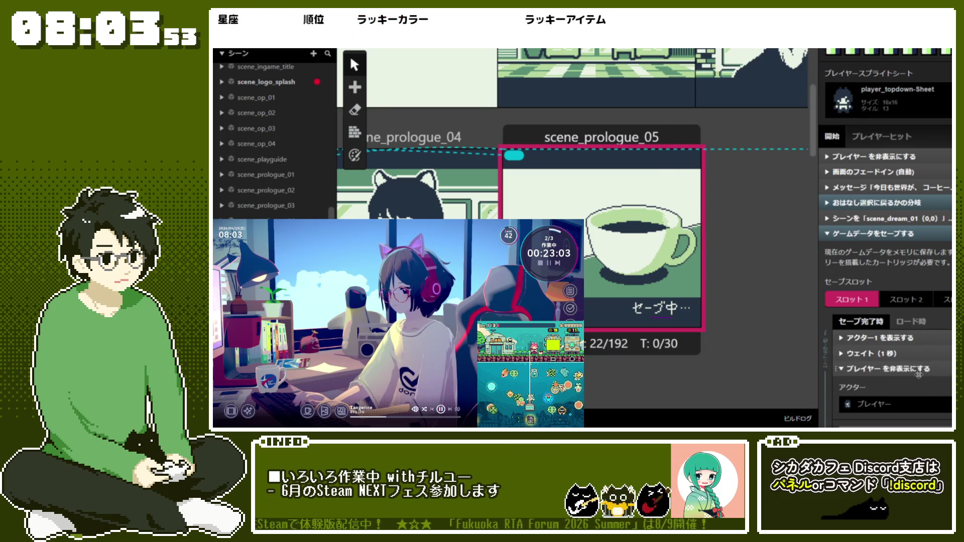
pyautogui.click(899, 405)
pyautogui.click(877, 380)
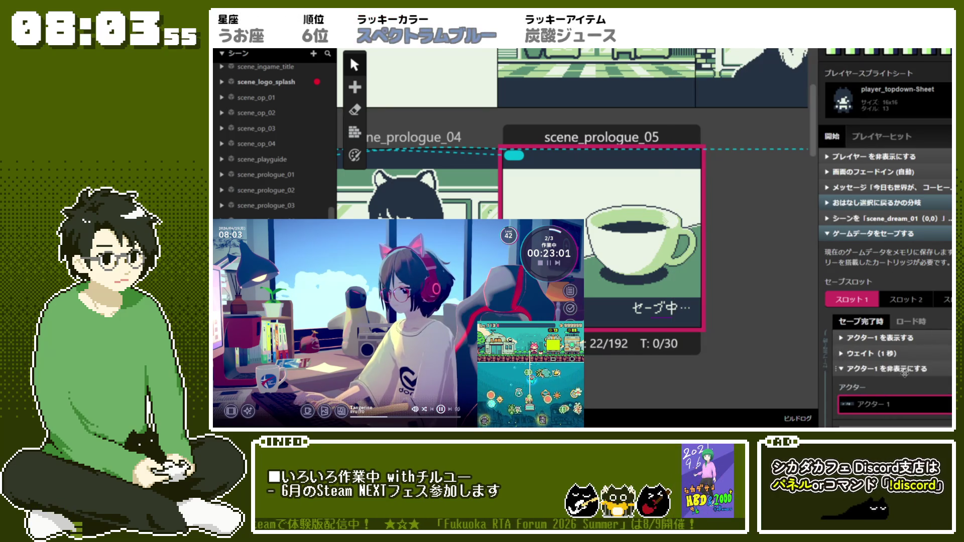
pyautogui.scroll(-1, 800, 310)
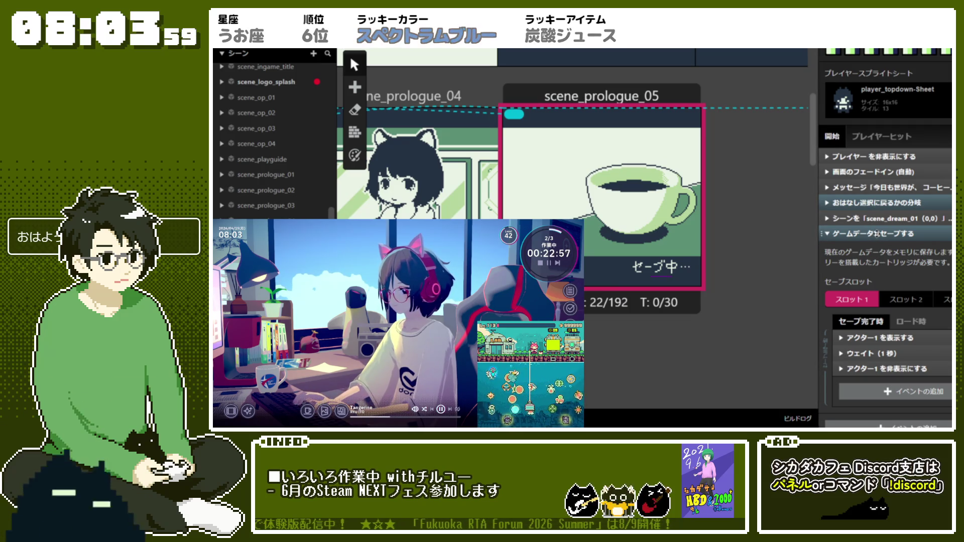
pyautogui.click(878, 233)
# Step: Move the Change Scene to scene_dream_01 event below the Save Game Data event
pyautogui.moveTo(876, 376); pyautogui.dragTo(876, 394)
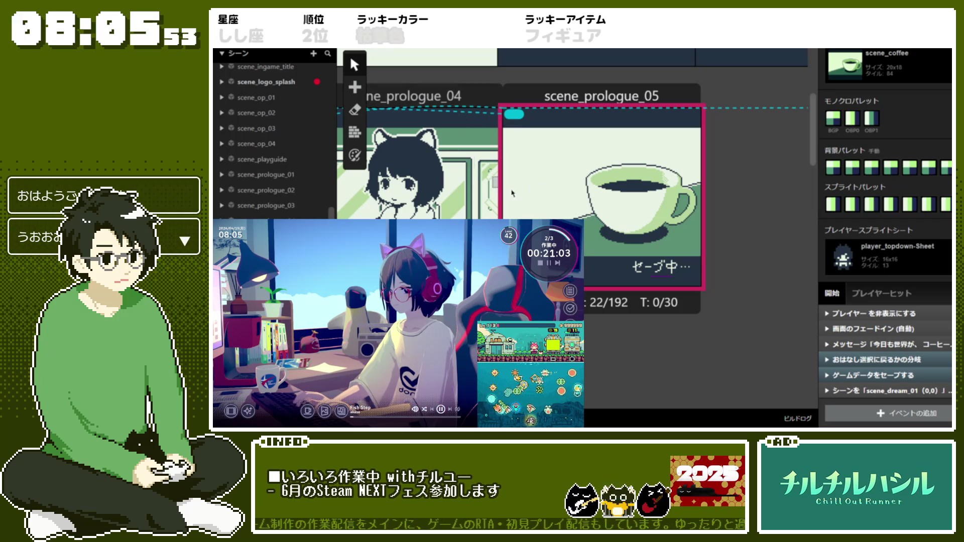
pyautogui.scroll(1, 480, 165)
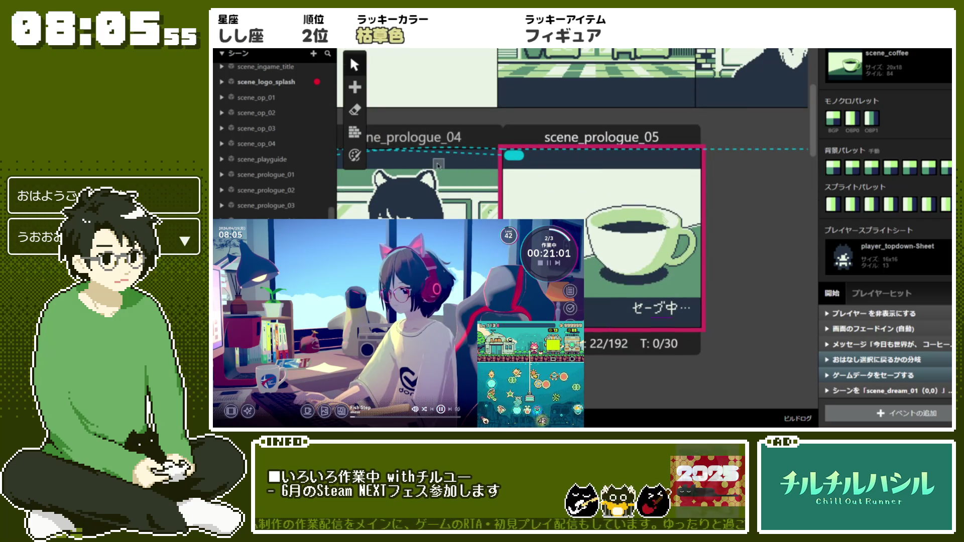
# Step: Playtest the game with Run from Current Scene on scene_prologue_04
pyautogui.rightClick(450, 175)
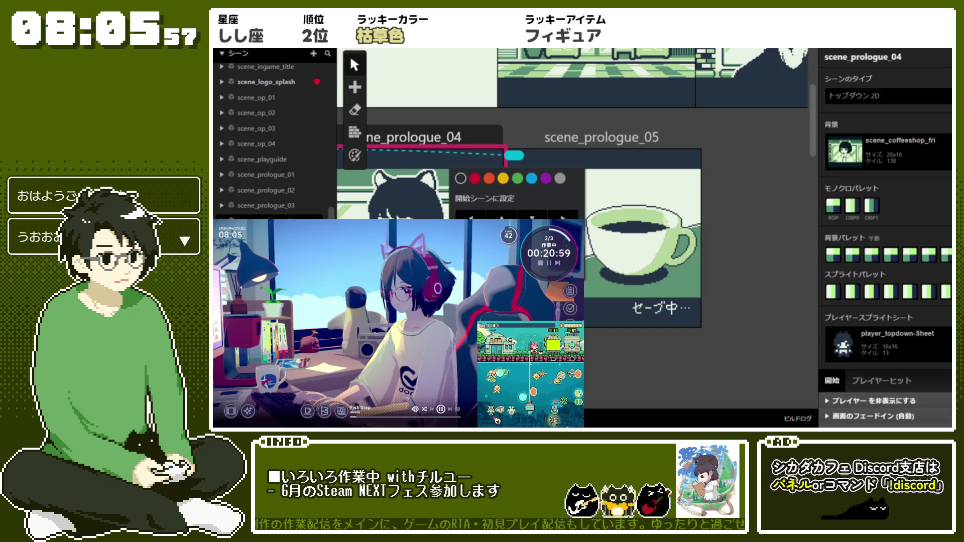
pyautogui.moveTo(578, 239)
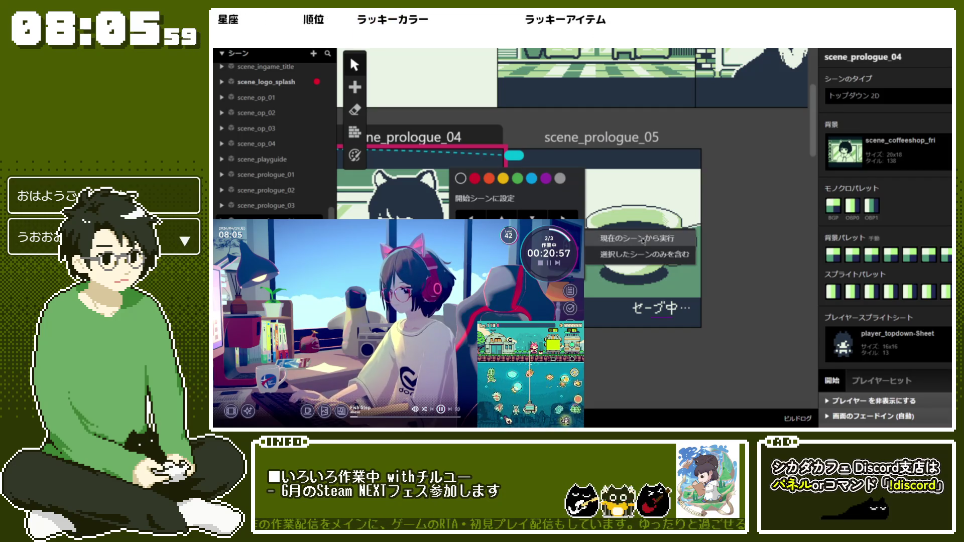
pyautogui.click(642, 240)
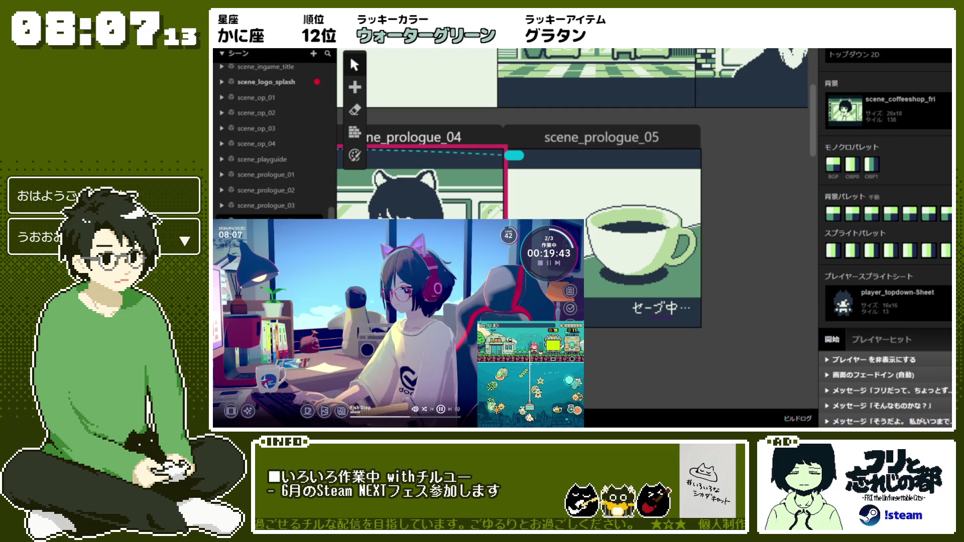
# Step: Shift scene_prologue_05 slightly to the left on the map
pyautogui.click(650, 202)
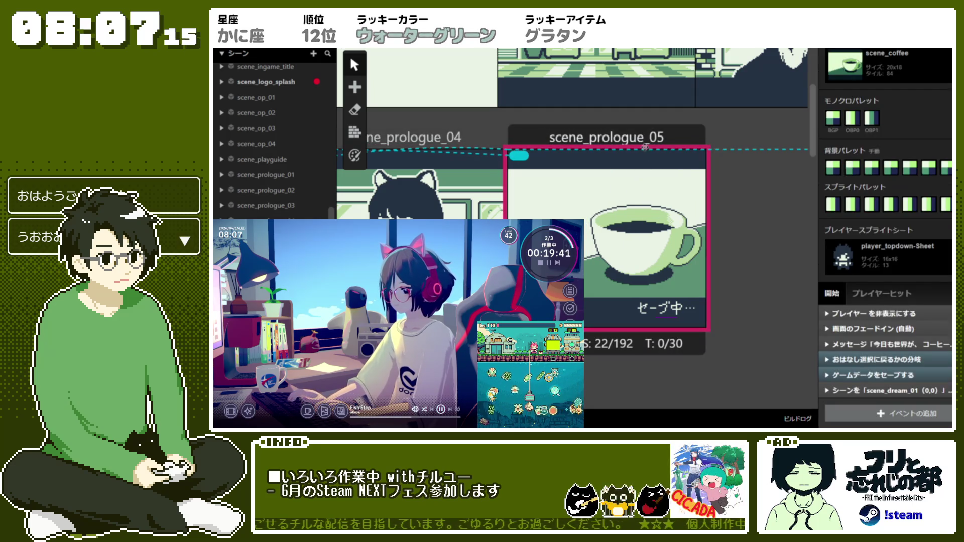
pyautogui.moveTo(644, 146); pyautogui.dragTo(623, 136)
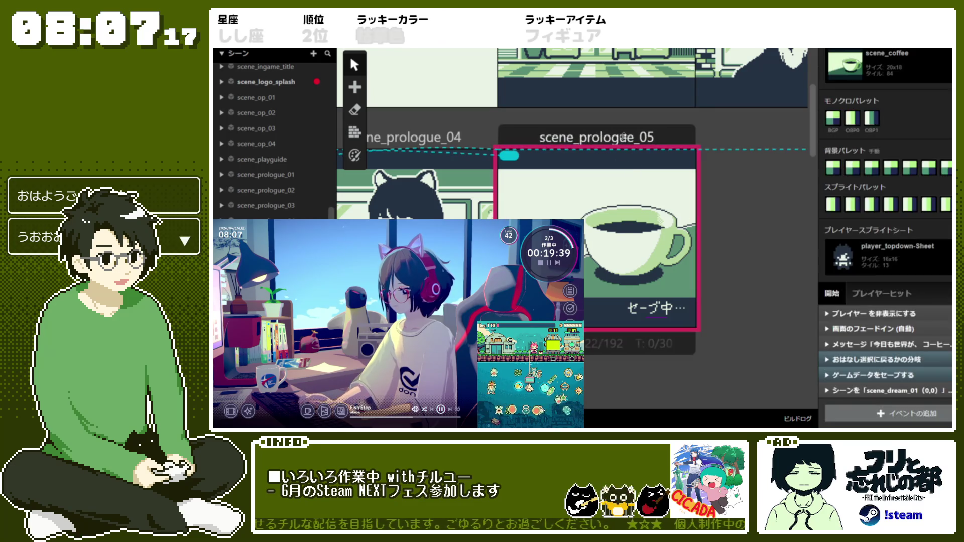
pyautogui.click(623, 137)
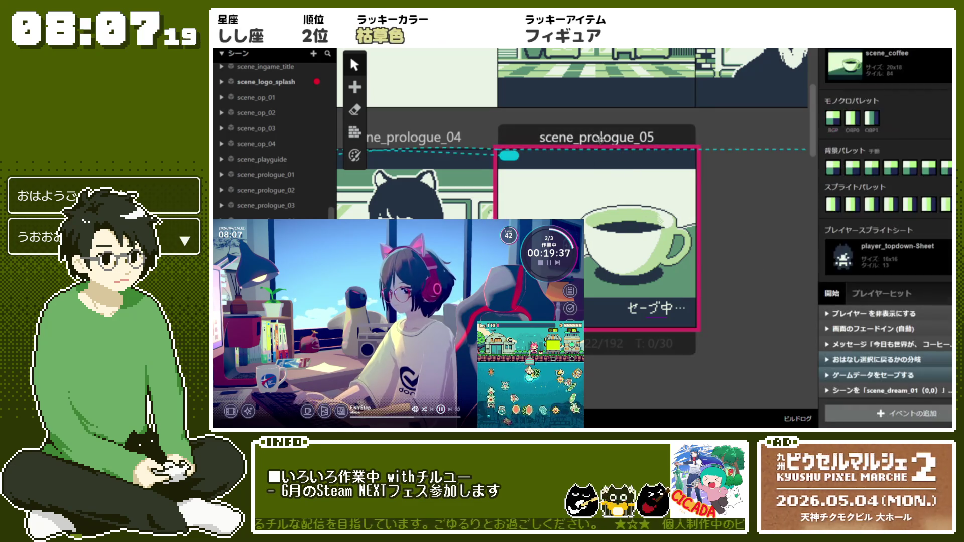
# Step: Confirm the セーブ中 actor keeps movement speed 速度 1, then open sprite_saving in Sprites
pyautogui.click(666, 319)
pyautogui.click(931, 239)
pyautogui.click(929, 262)
pyautogui.click(882, 246)
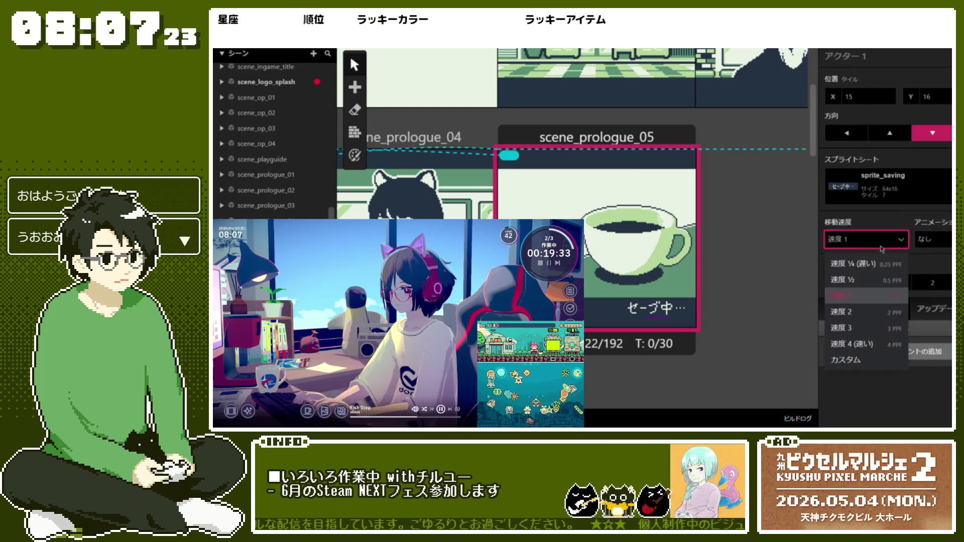
pyautogui.click(894, 394)
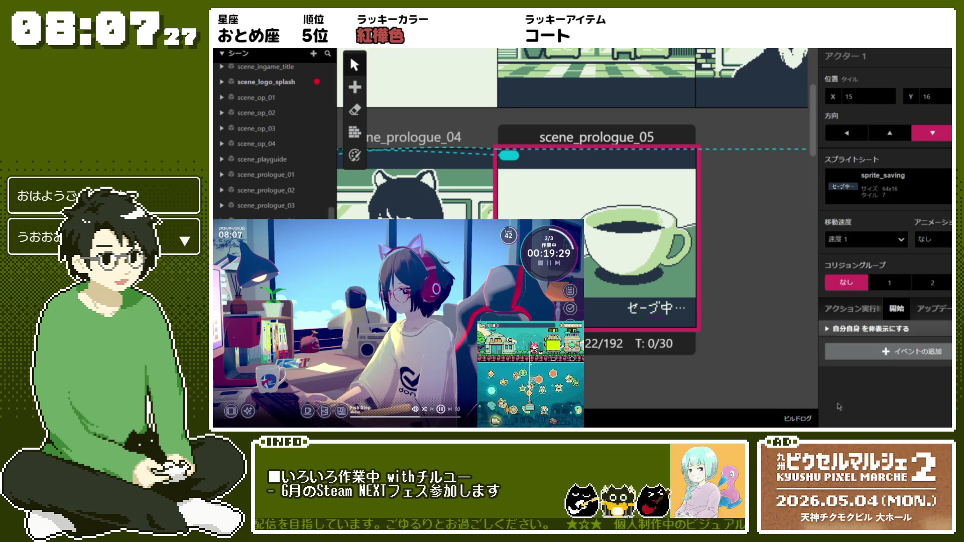
pyautogui.click(239, 53)
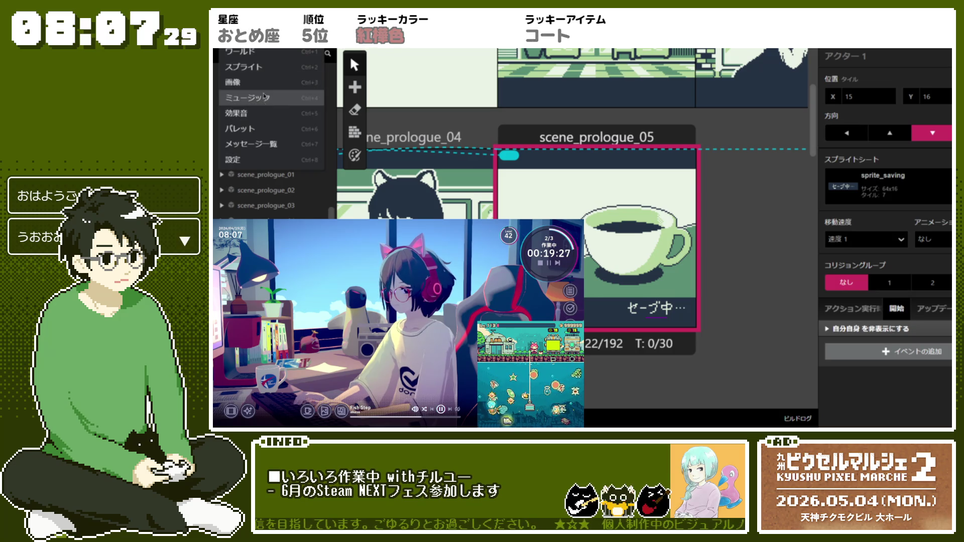
pyautogui.click(241, 67)
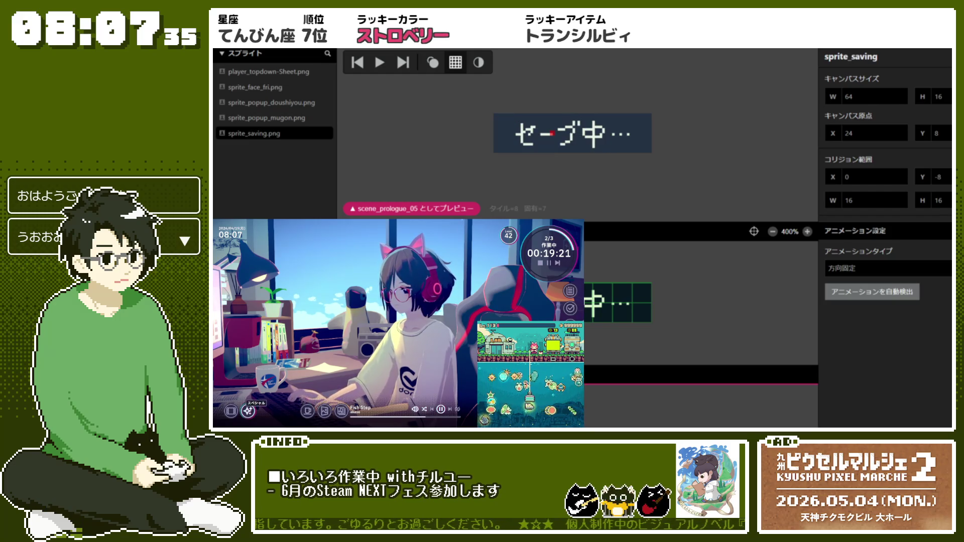
# Step: Return to the Scenes map and playtest starting from scene_prologue_05
pyautogui.click(256, 54)
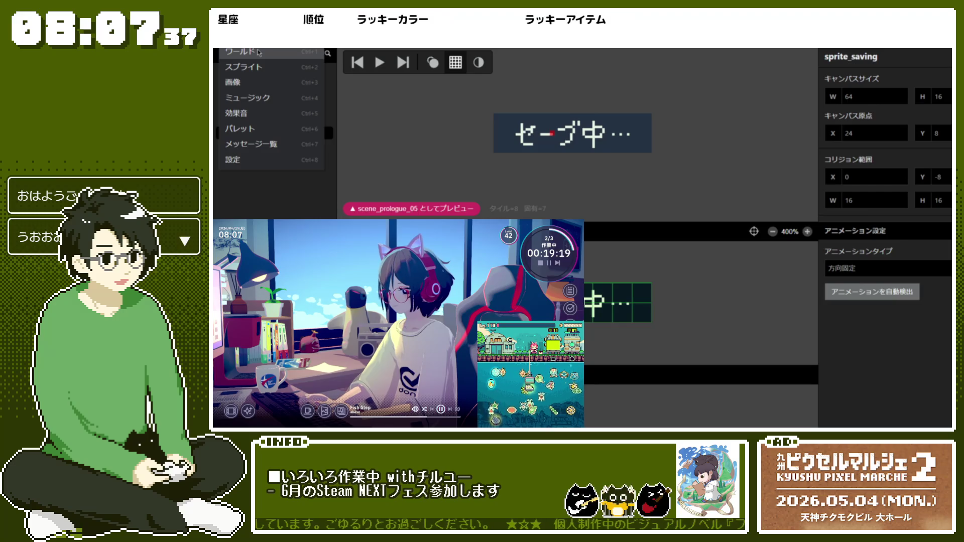
pyautogui.click(259, 53)
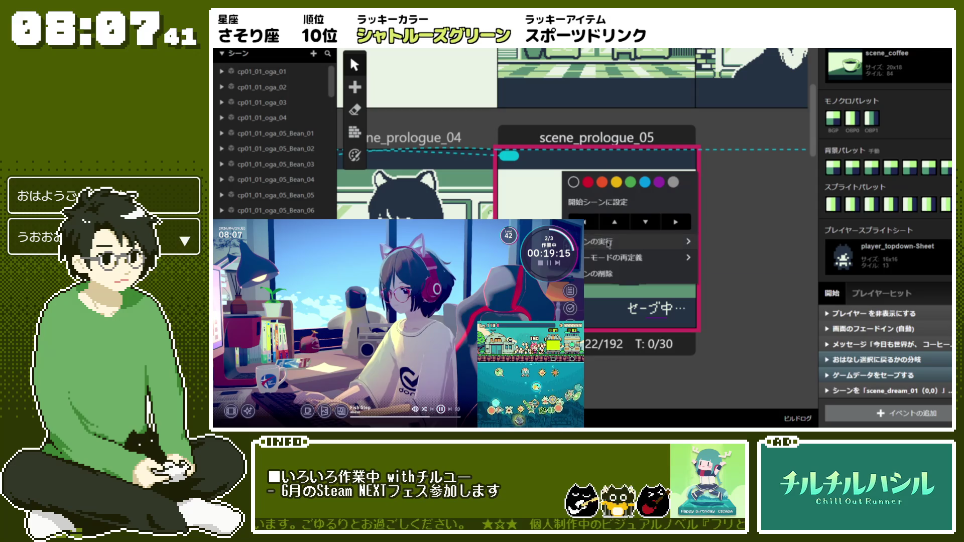
pyautogui.click(573, 176)
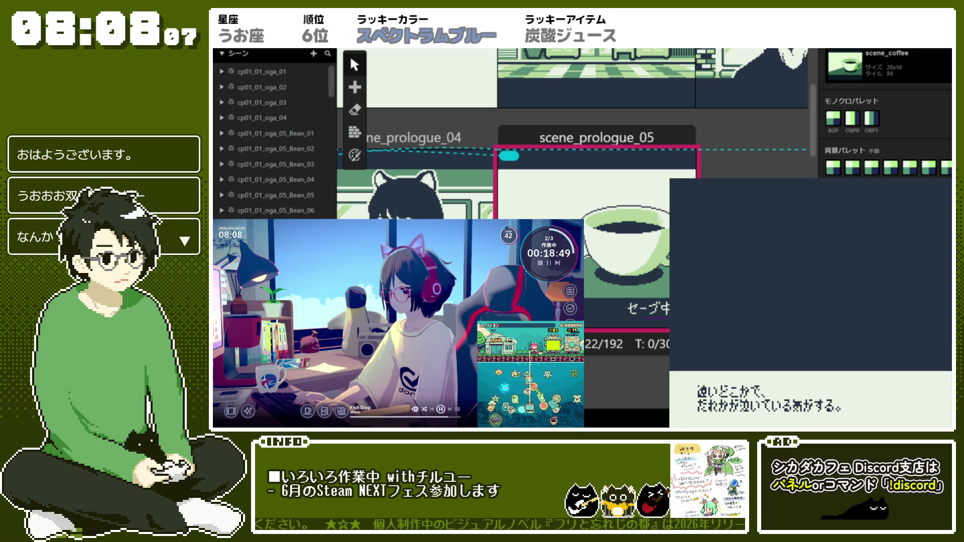
pyautogui.scroll(1, 886, 116)
pyautogui.scroll(-1, 886, 110)
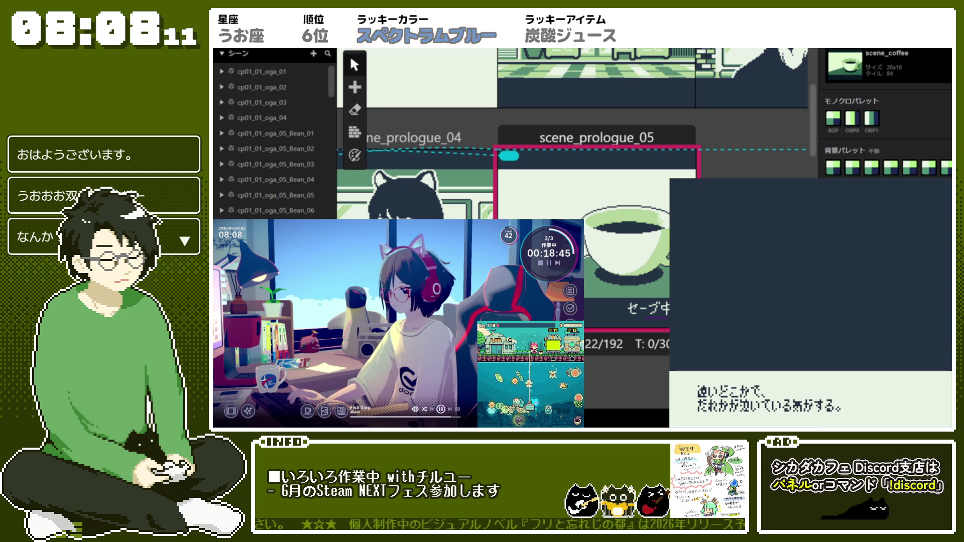
pyautogui.scroll(-5, 886, 116)
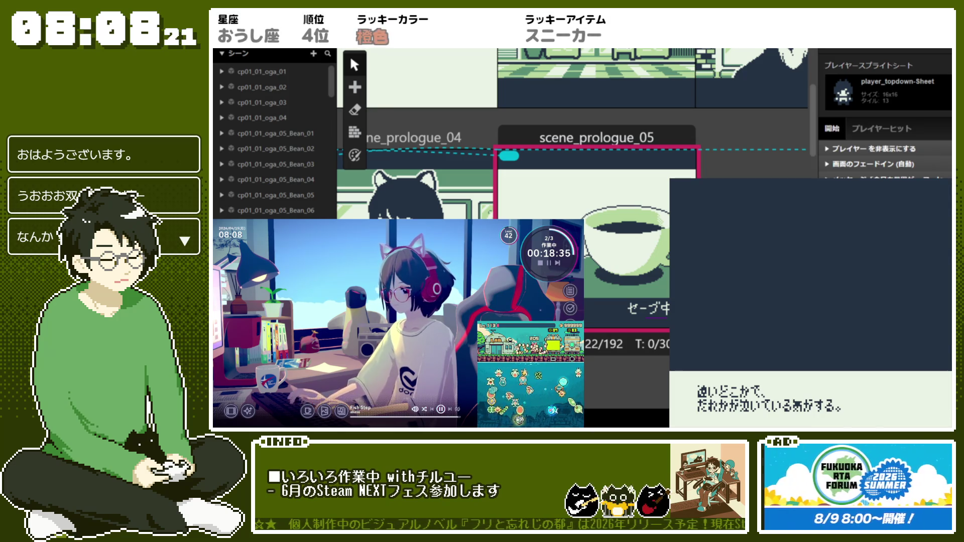
pyautogui.scroll(-1, 884, 126)
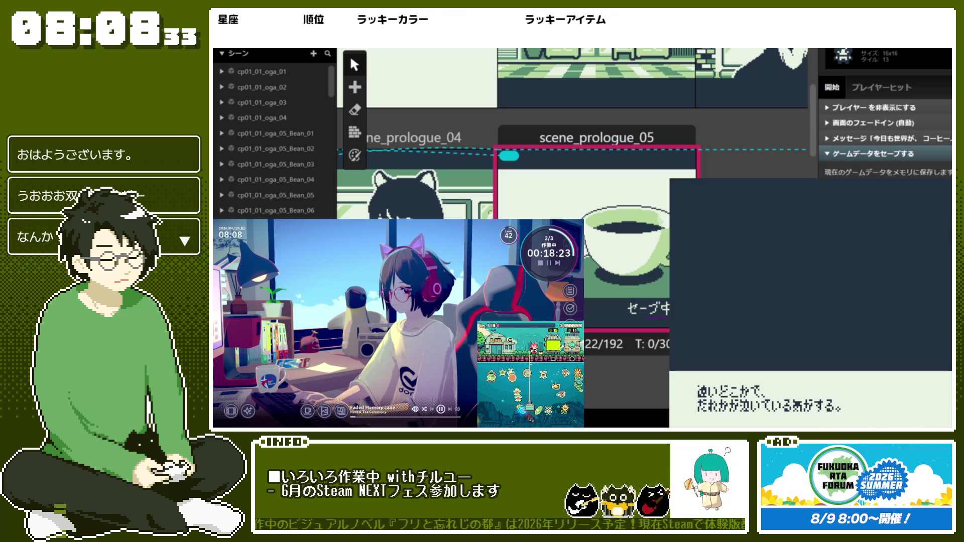
pyautogui.scroll(1, 886, 113)
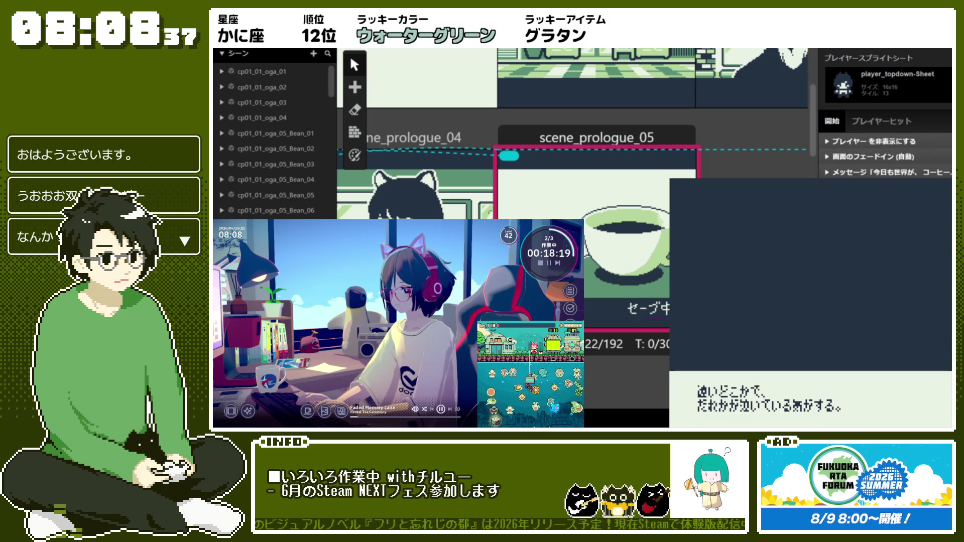
# Step: Playtest from scene_prologue_05 and advance past the coffee message to see the セーブ中… notice
pyautogui.rightClick(566, 180)
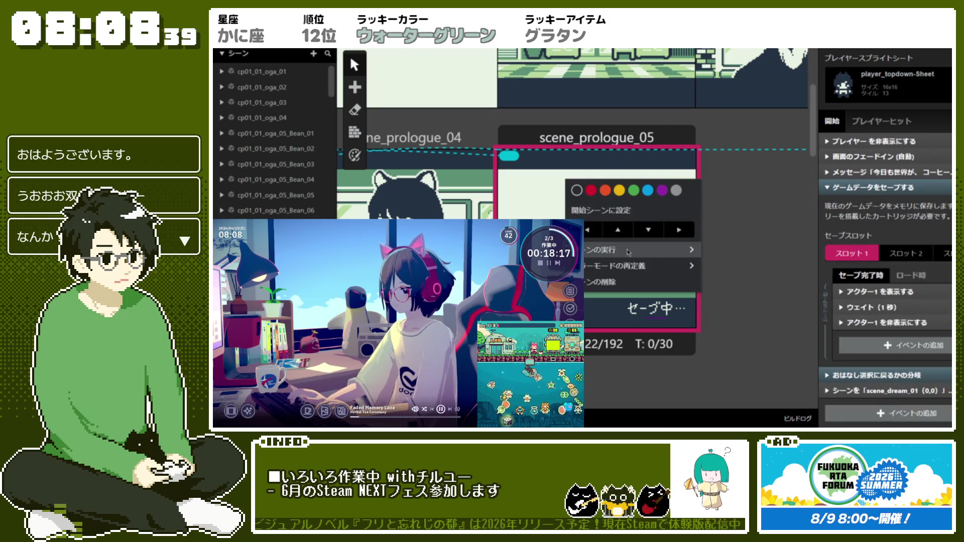
pyautogui.moveTo(684, 259)
pyautogui.click(748, 250)
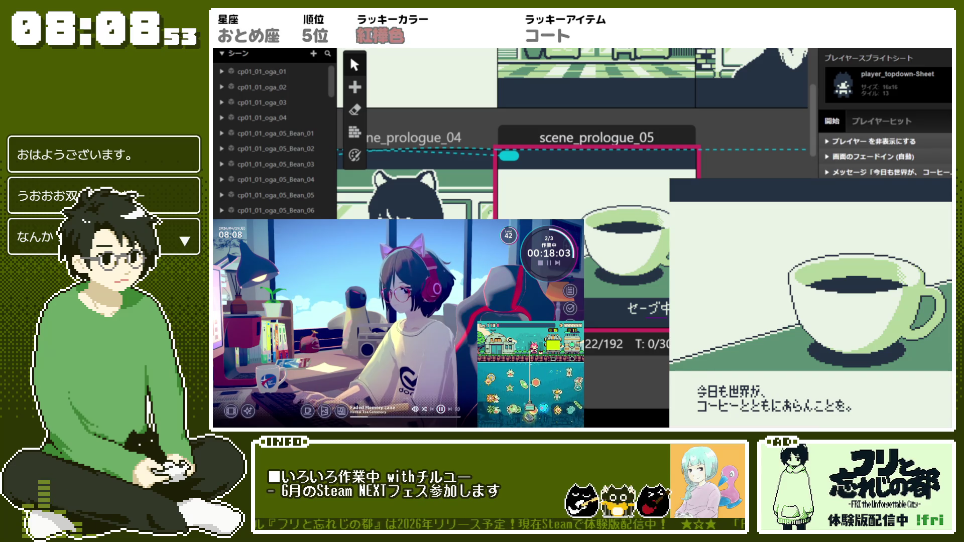
pyautogui.press('Return')
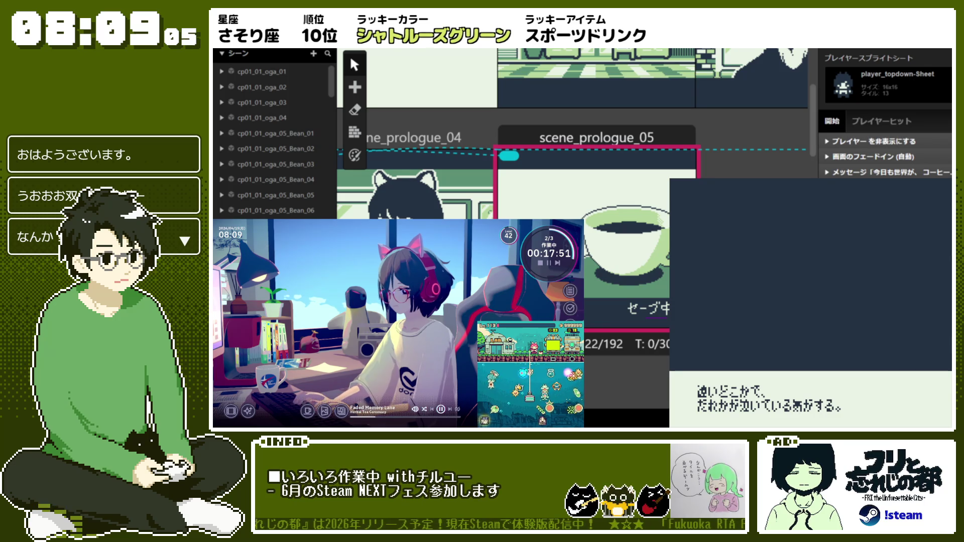
# Step: Review the expanded Save Game Data event, then close the running game preview
pyautogui.scroll(3, 884, 113)
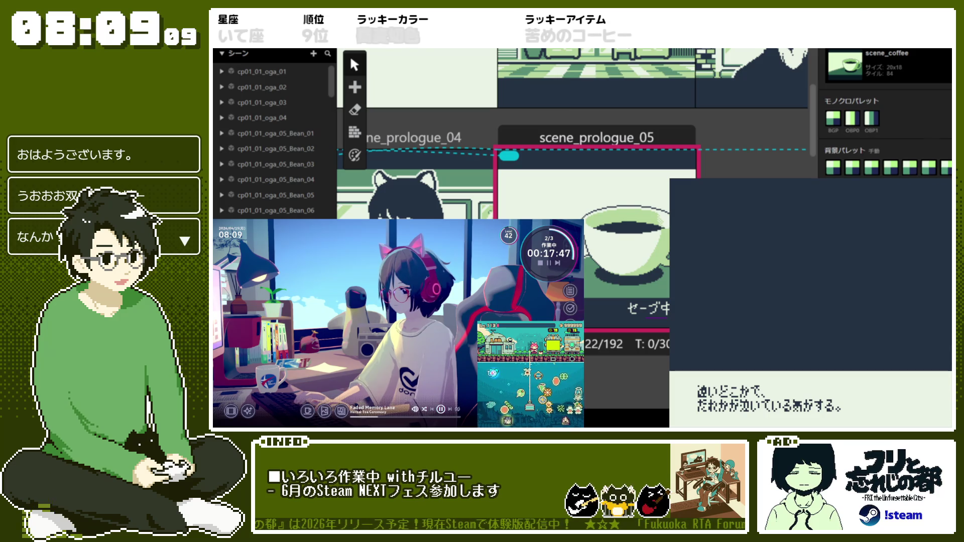
pyautogui.scroll(-3, 885, 113)
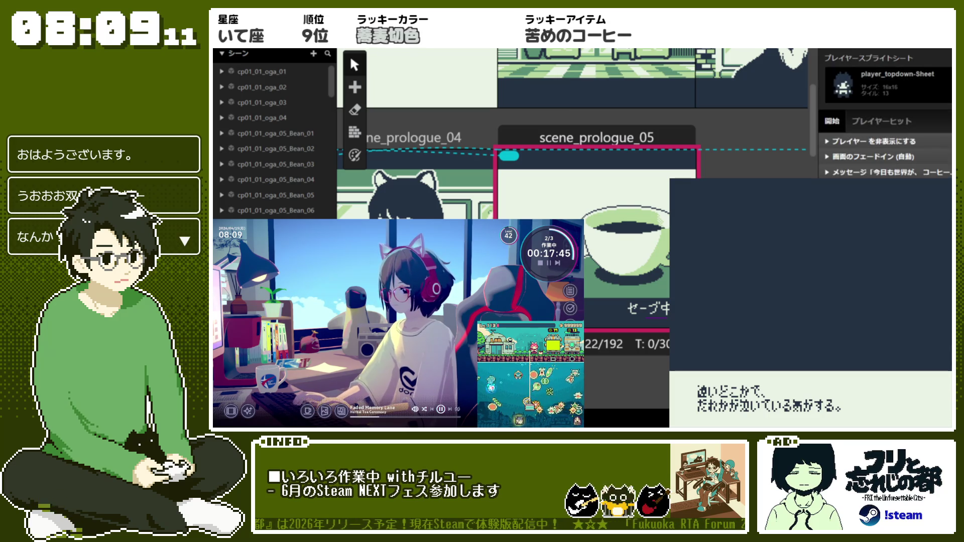
pyautogui.scroll(-3, 885, 126)
pyautogui.scroll(-2, 572, 150)
pyautogui.click(873, 87)
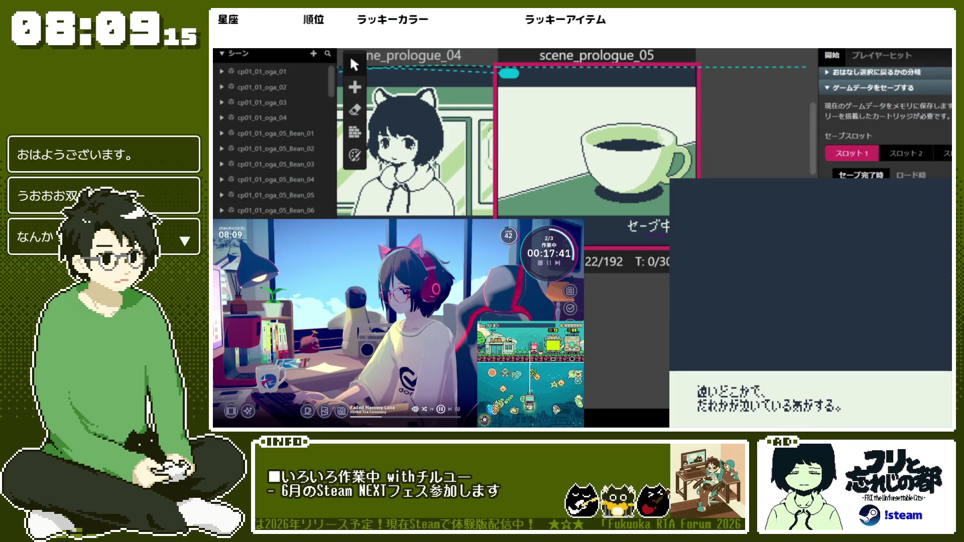
pyautogui.scroll(1, 572, 181)
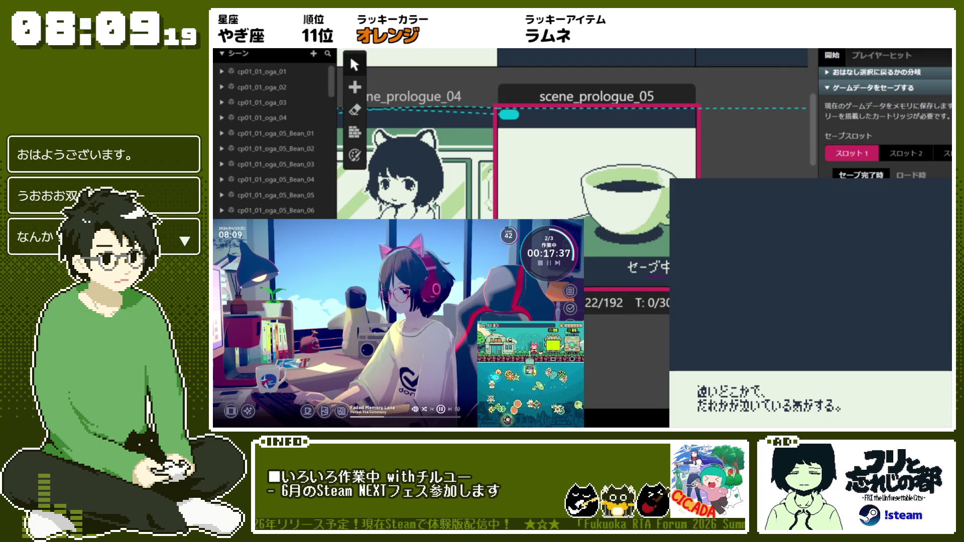
pyautogui.scroll(3, 885, 113)
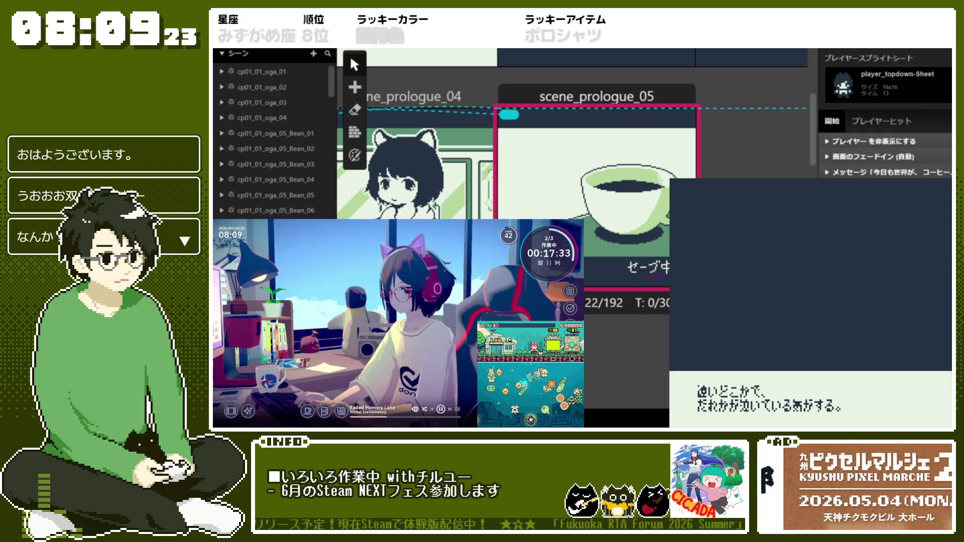
pyautogui.scroll(3, 884, 114)
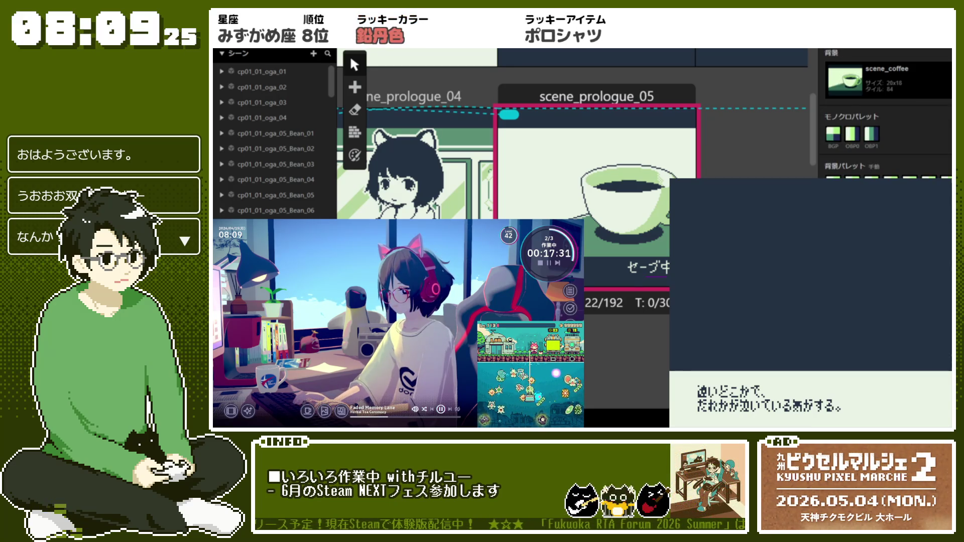
pyautogui.click(693, 128)
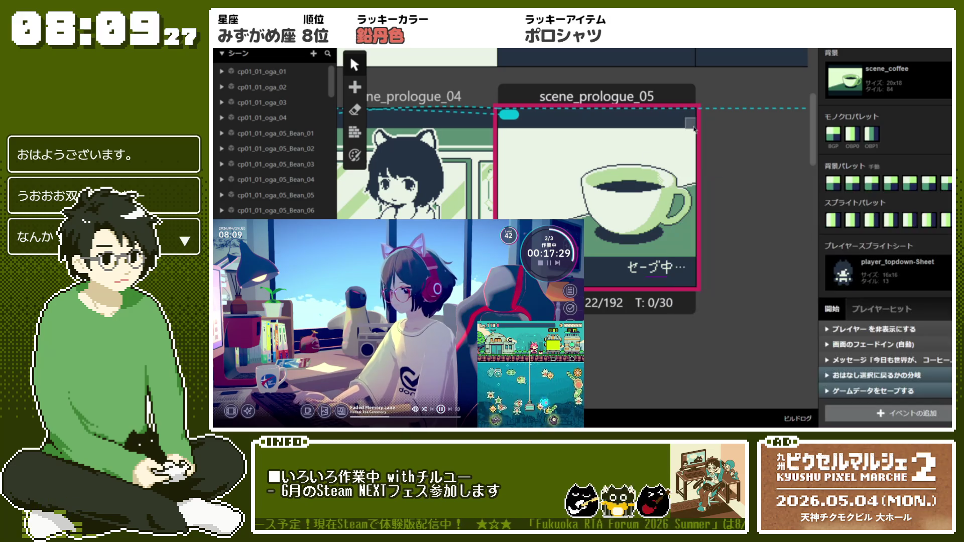
pyautogui.rightClick(621, 123)
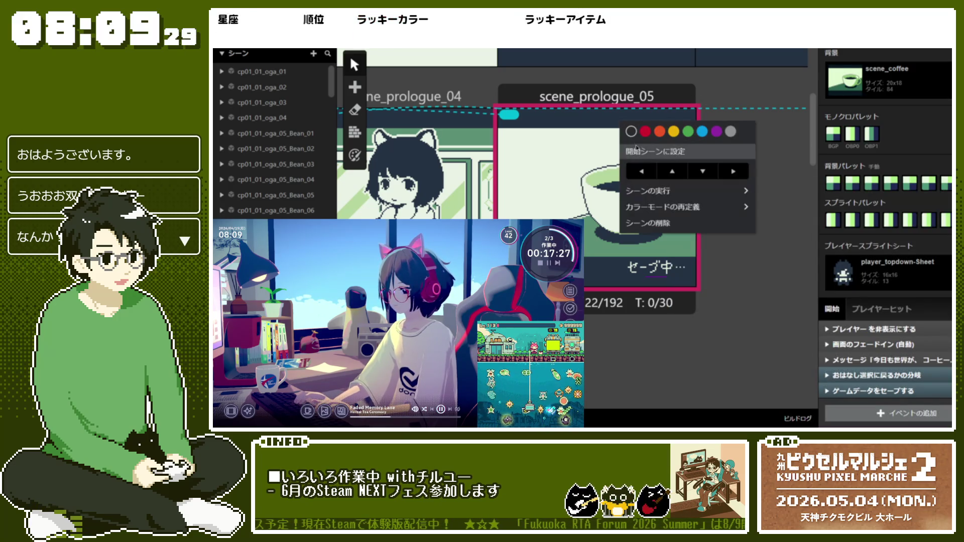
# Step: Run the game from scene_prologue_05 (現在のシーンから実行) and advance the dialogue with Z
pyautogui.moveTo(653, 194)
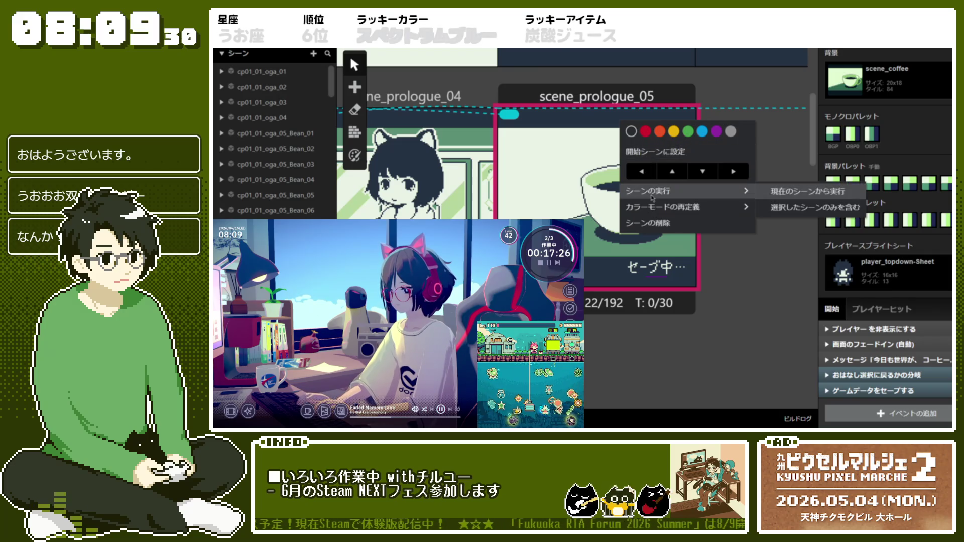
pyautogui.click(775, 192)
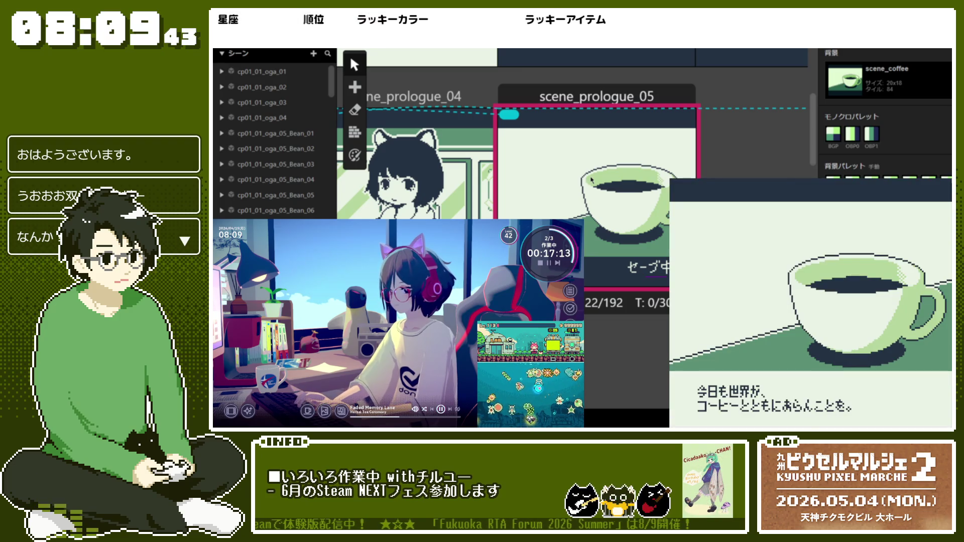
pyautogui.press('z')
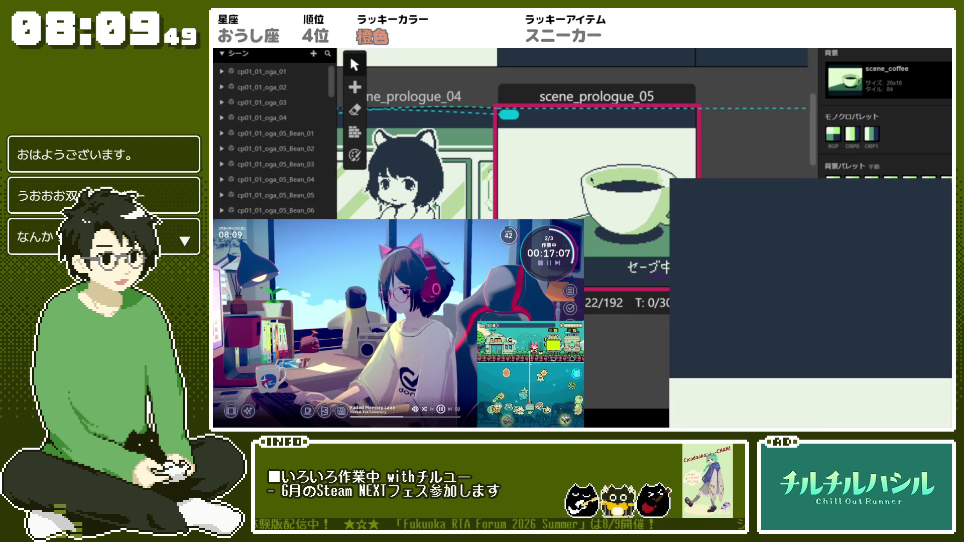
# Step: Move the アクター1を表示する event out of セーブ完了時, above the save event
pyautogui.click(703, 127)
pyautogui.click(874, 390)
pyautogui.scroll(-4, 894, 352)
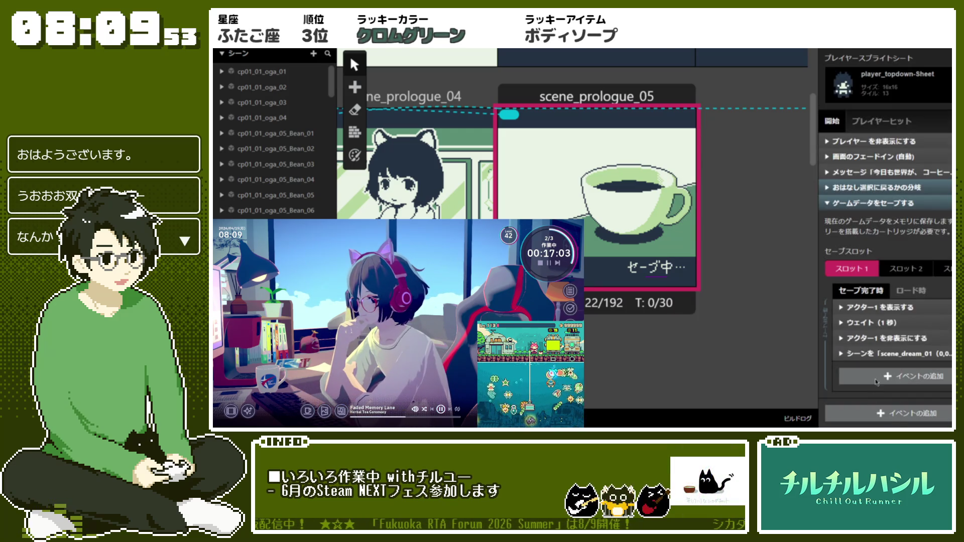
pyautogui.scroll(-1, 908, 312)
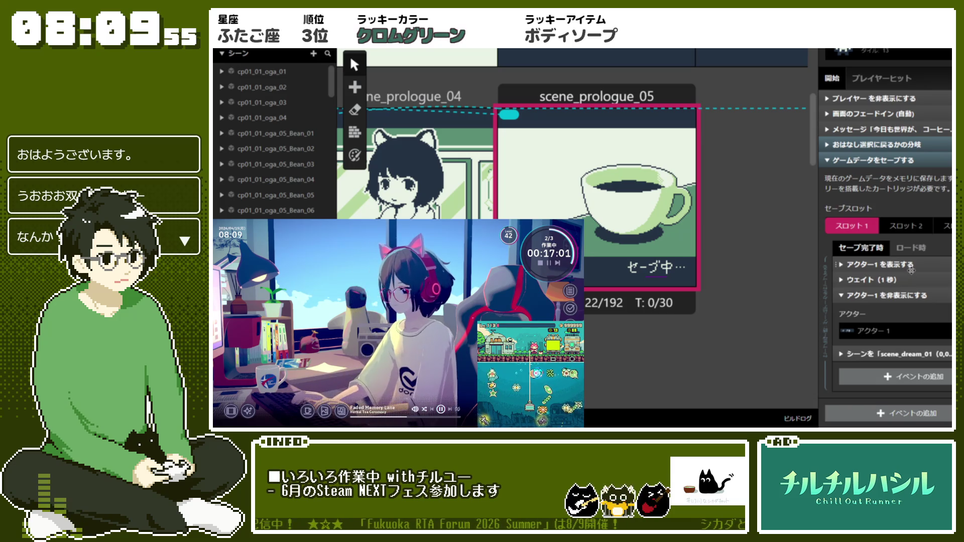
pyautogui.moveTo(883, 264); pyautogui.dragTo(884, 159)
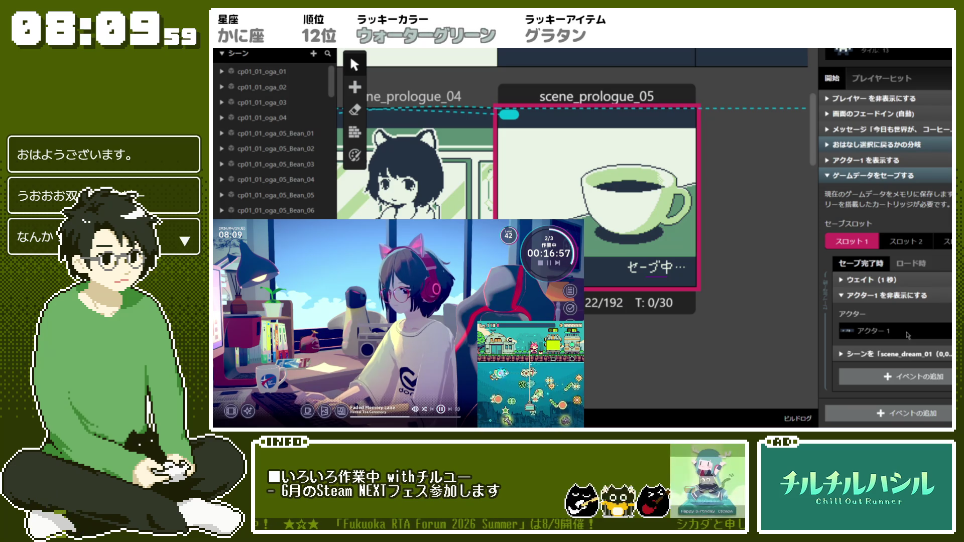
# Step: Check the saving-message actor's on-start events, then return to the scene's event list
pyautogui.moveTo(277, 129); pyautogui.dragTo(407, 211)
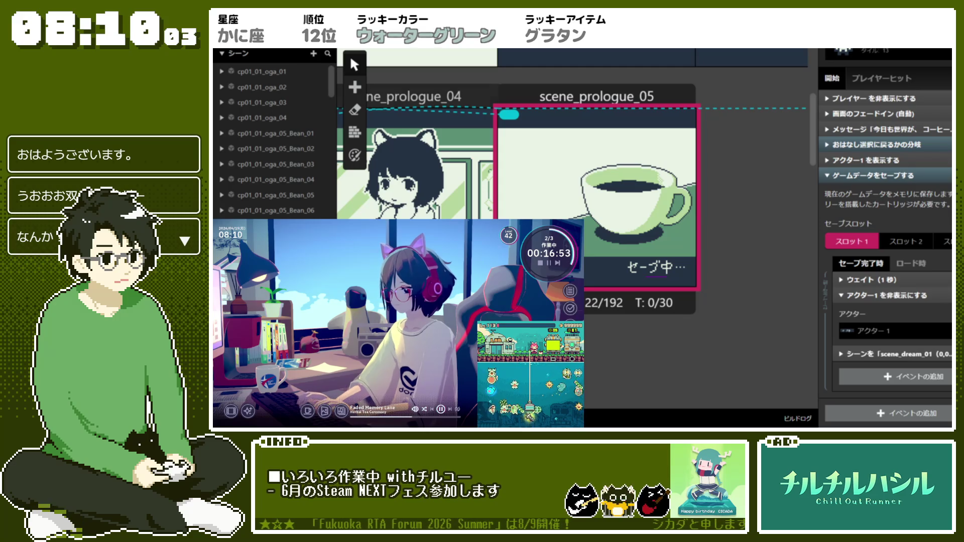
pyautogui.click(654, 276)
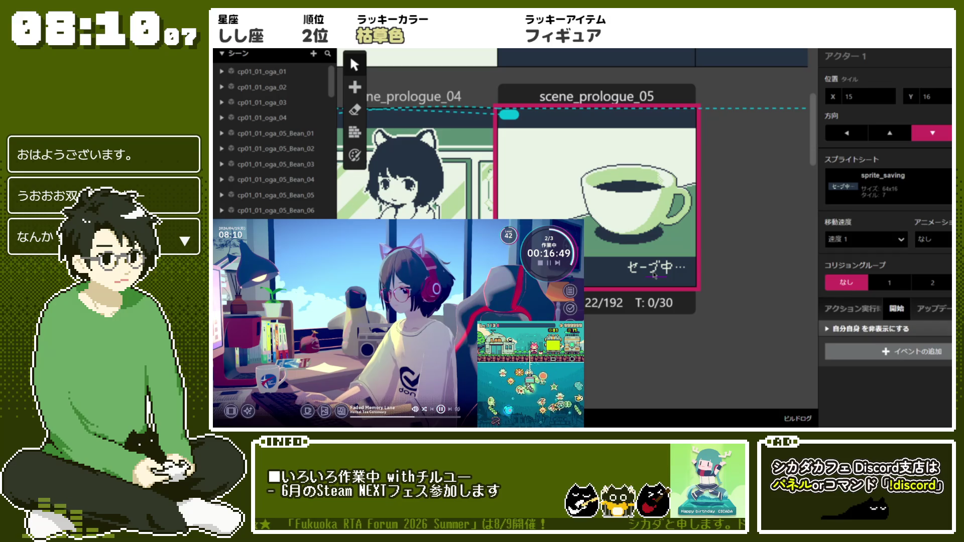
pyautogui.click(896, 310)
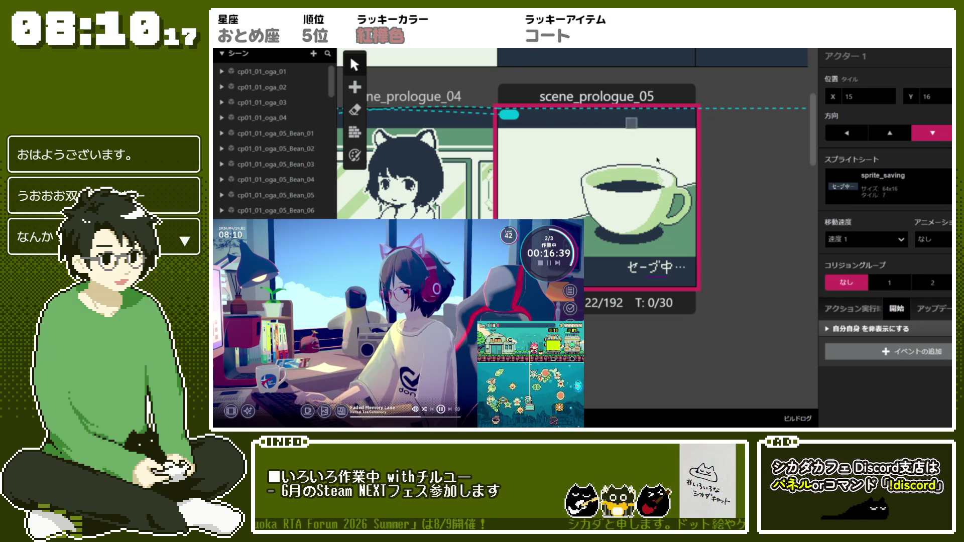
pyautogui.click(609, 95)
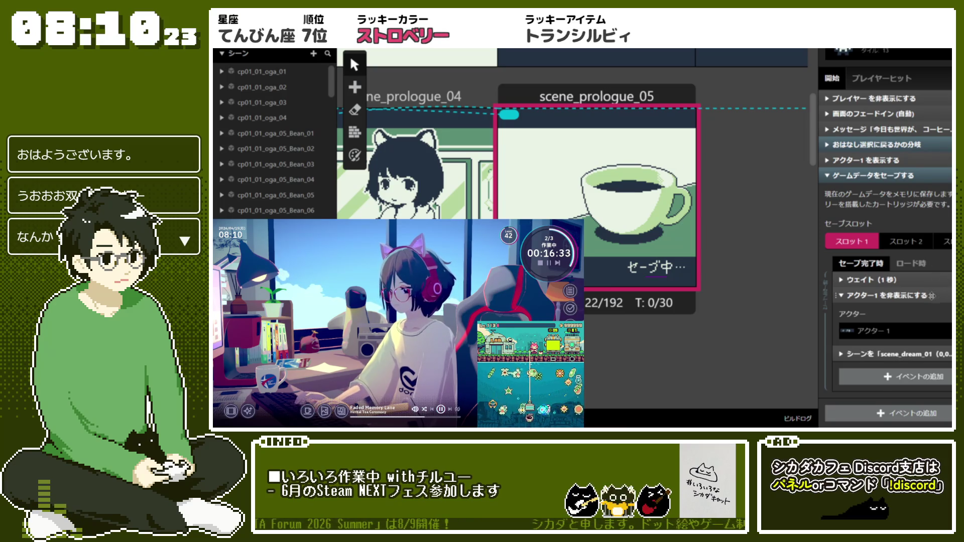
pyautogui.scroll(1, 932, 300)
pyautogui.scroll(4, 833, 242)
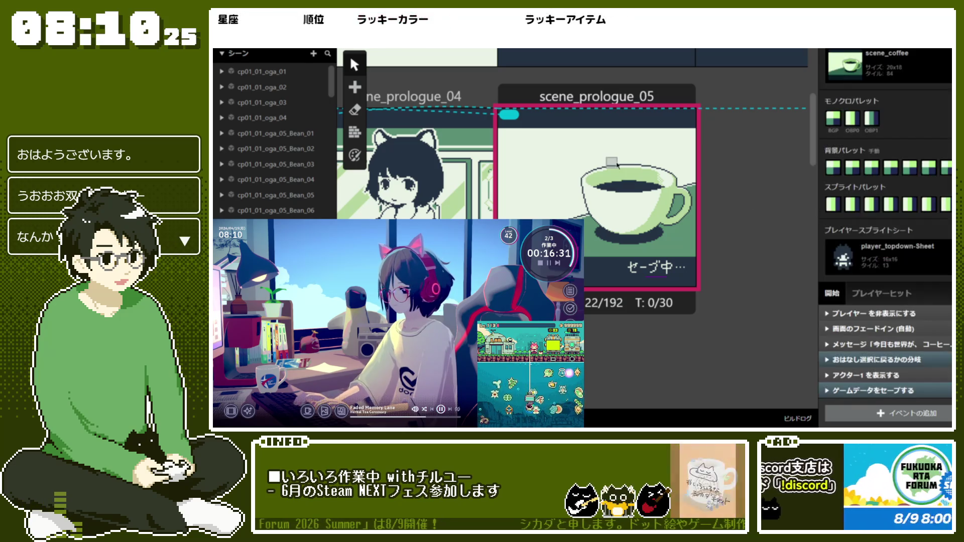
pyautogui.rightClick(548, 142)
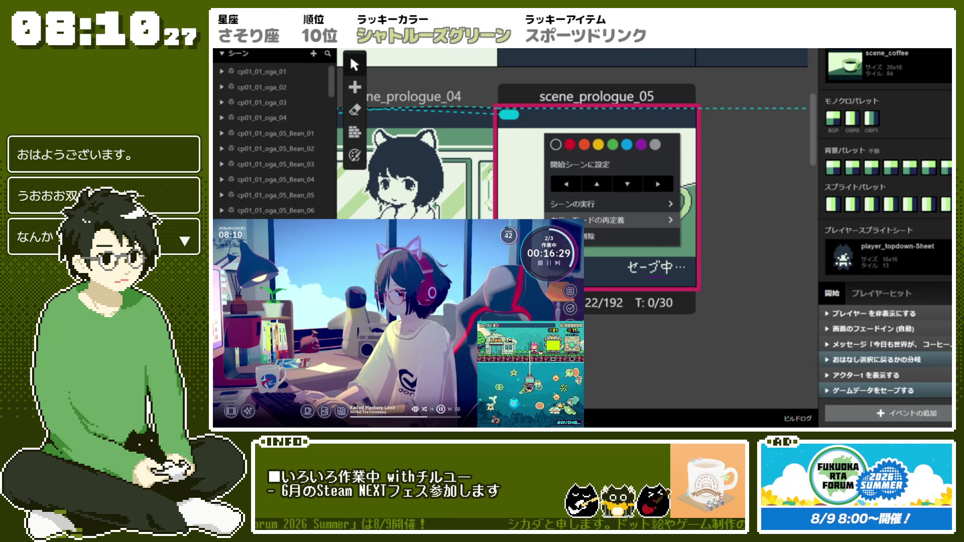
pyautogui.moveTo(663, 204)
pyautogui.click(702, 205)
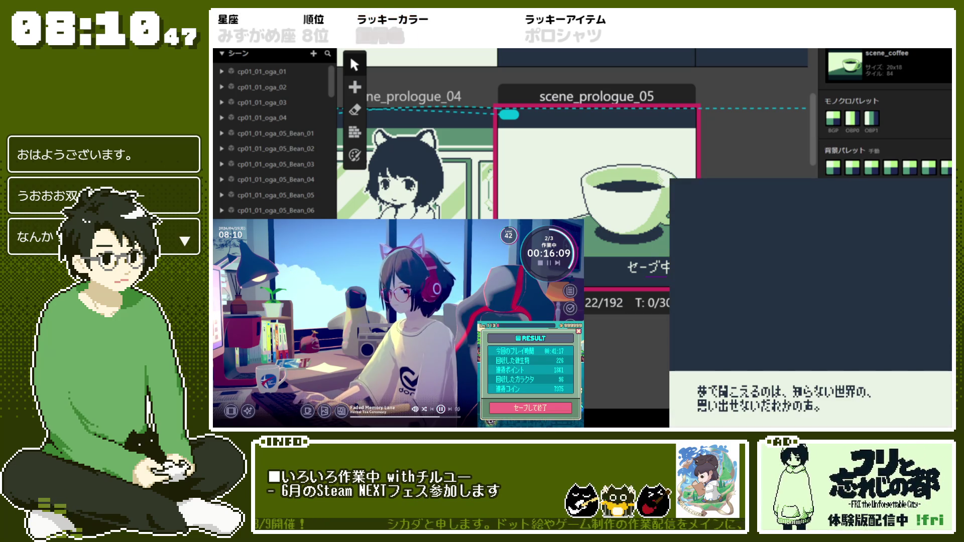
pyautogui.press('z')
pyautogui.press('z')
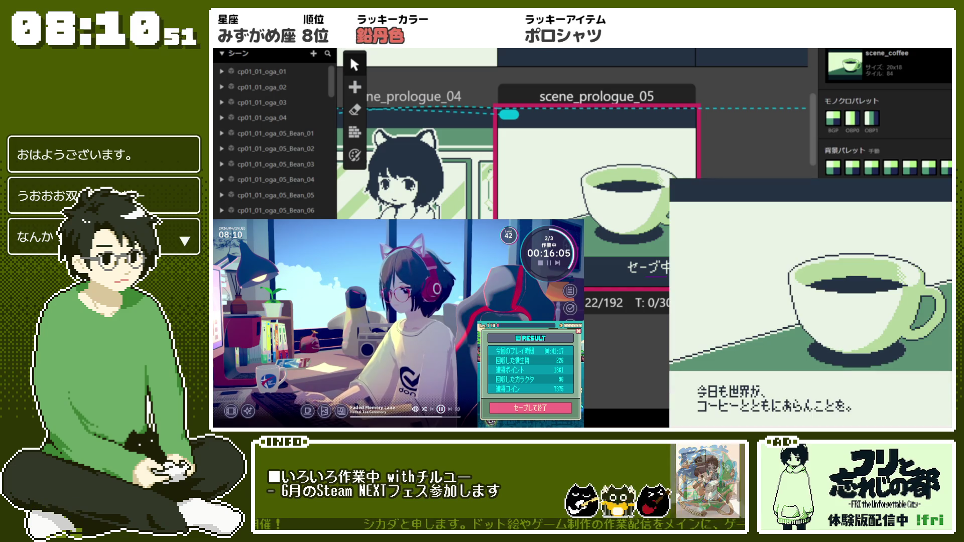
pyautogui.press('z')
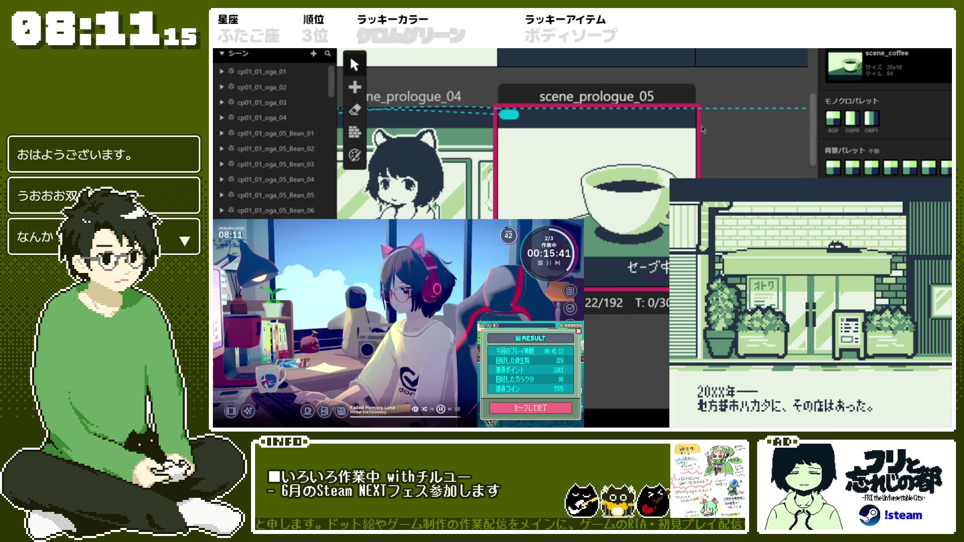
pyautogui.press('Escape')
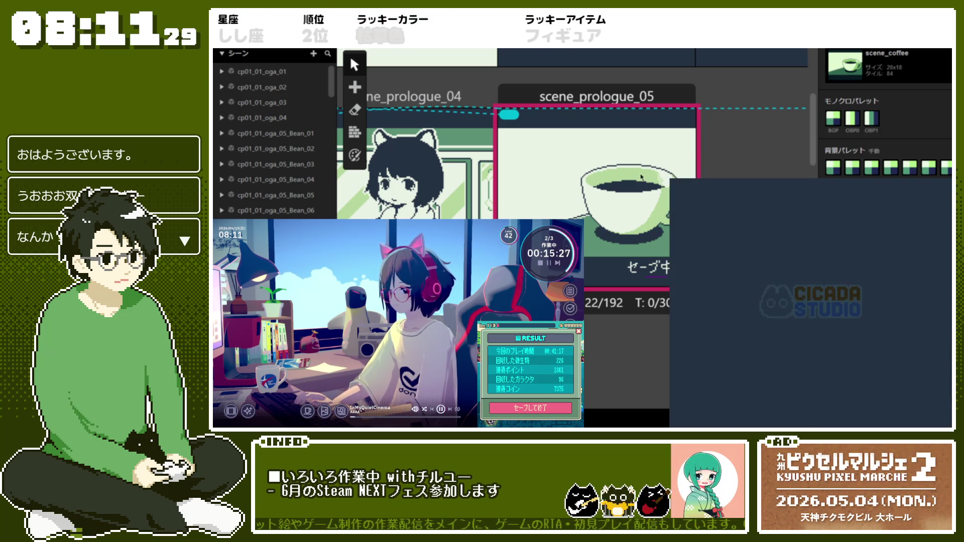
pyautogui.click(700, 130)
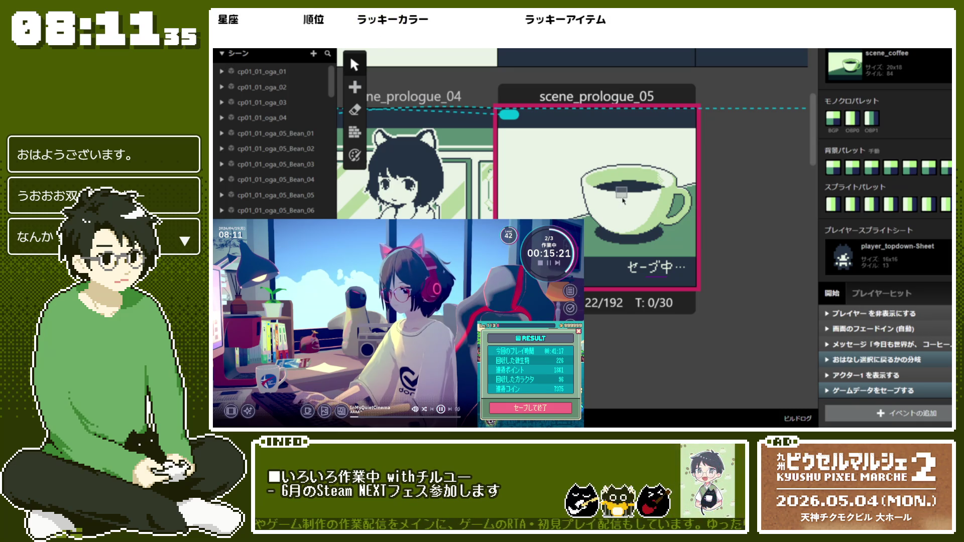
pyautogui.rightClick(631, 138)
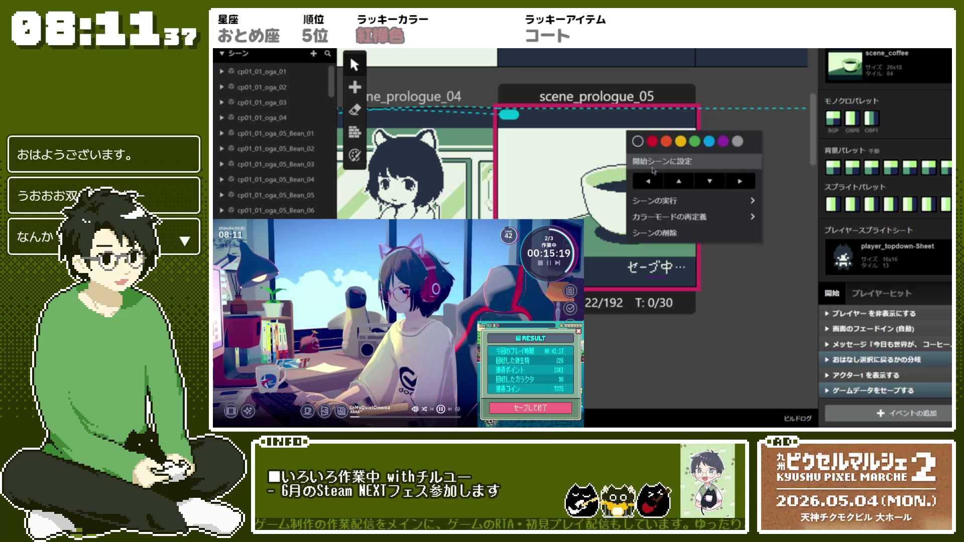
# Step: Playtest the game starting from scene_prologue_05 with Run From Current Scene
pyautogui.moveTo(728, 201)
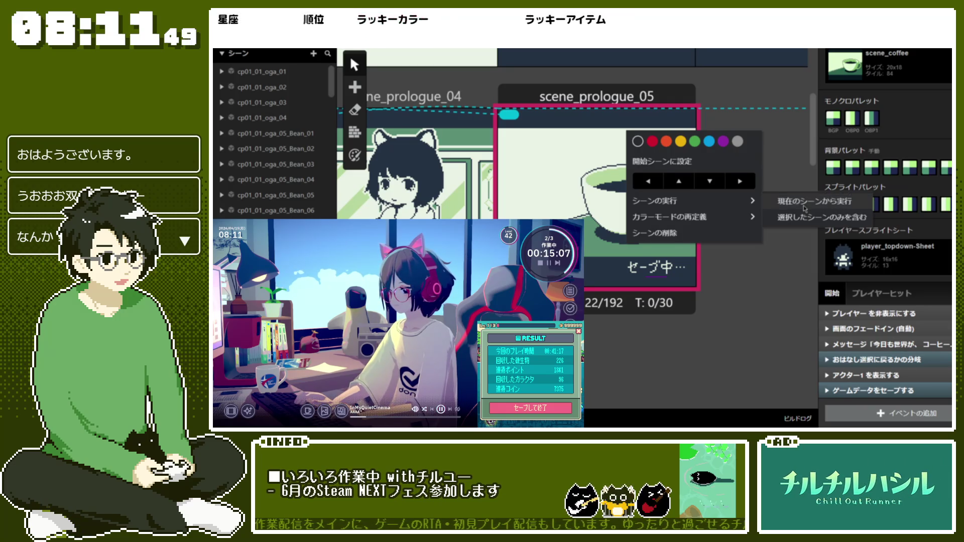
pyautogui.click(805, 207)
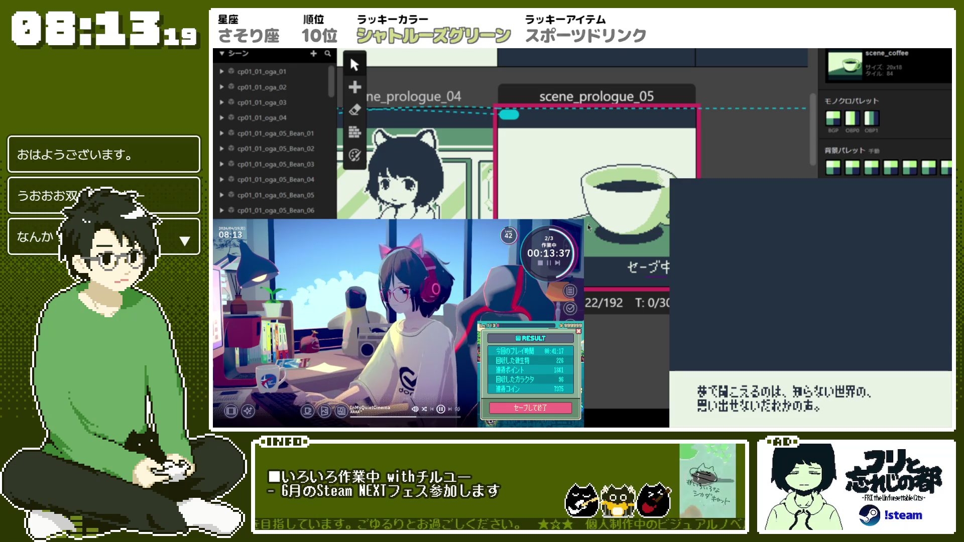
# Step: Remove the actor event from the save-complete branch and move the scene_dream_01 switch out of it
pyautogui.click(688, 176)
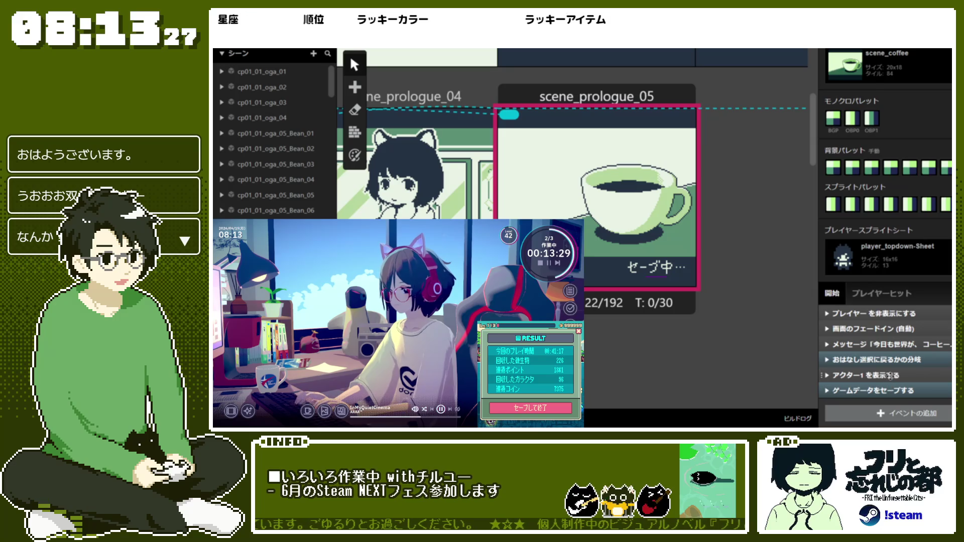
pyautogui.click(889, 377)
pyautogui.click(888, 387)
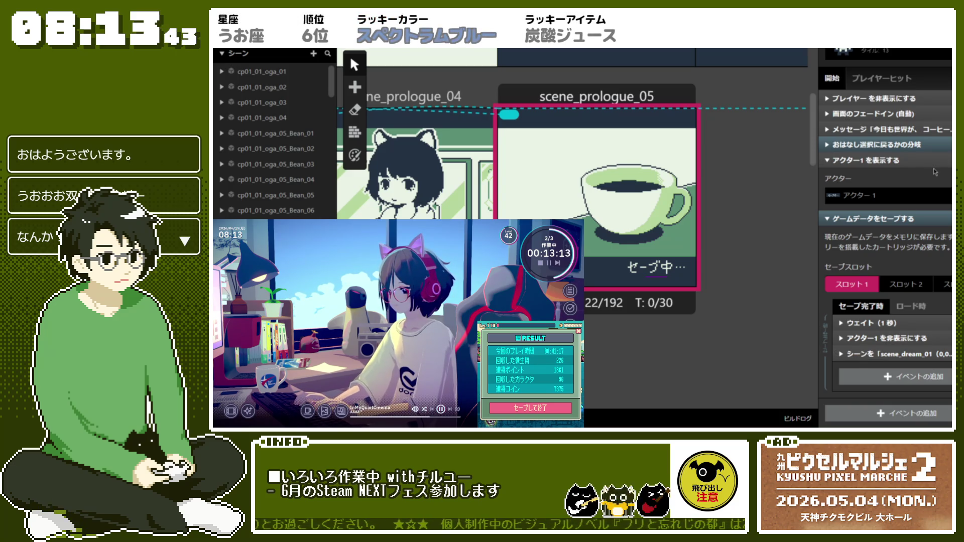
pyautogui.scroll(5, 899, 211)
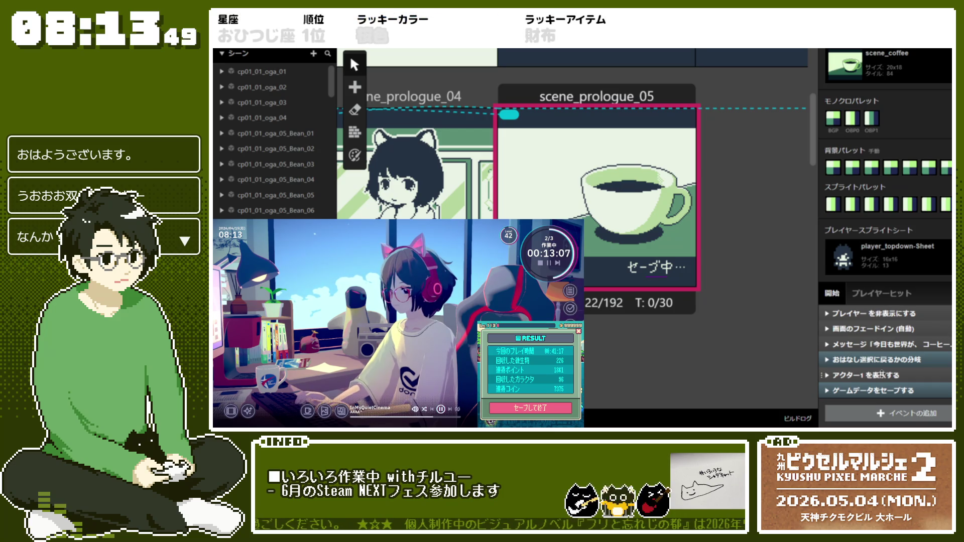
pyautogui.click(882, 374)
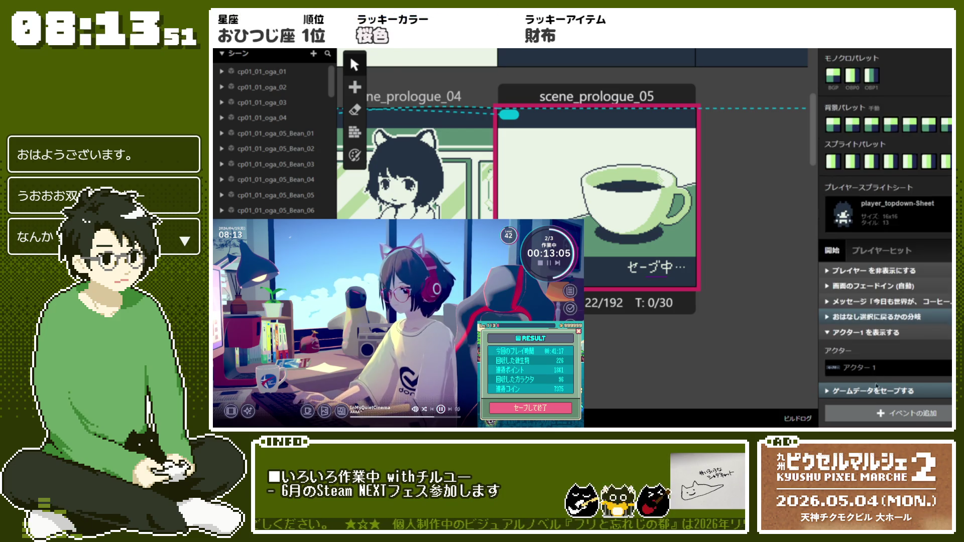
pyautogui.scroll(-4, 879, 362)
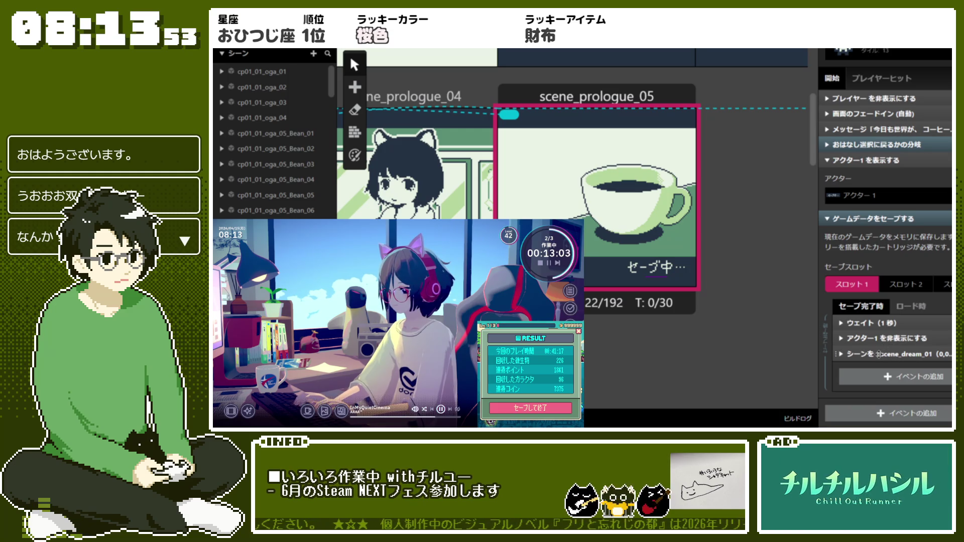
pyautogui.rightClick(887, 365)
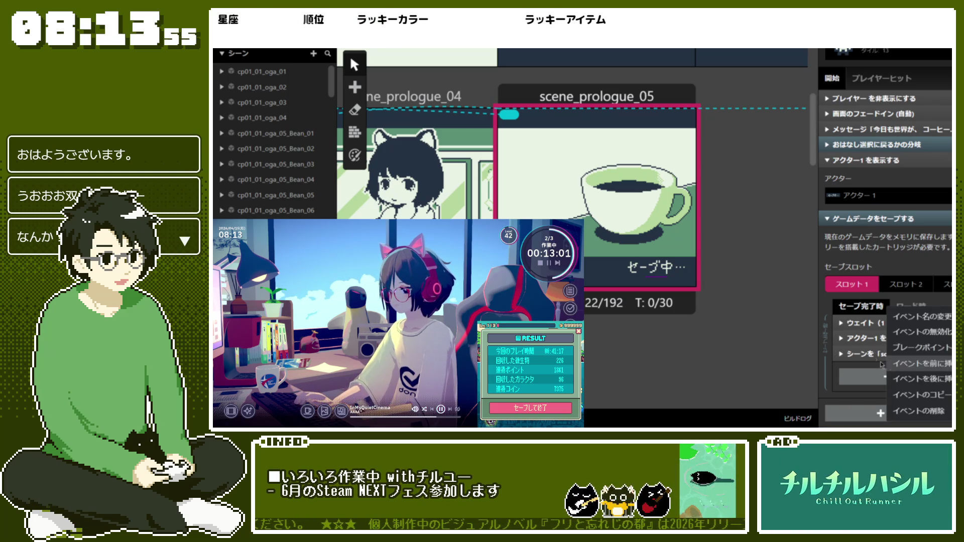
pyautogui.click(917, 405)
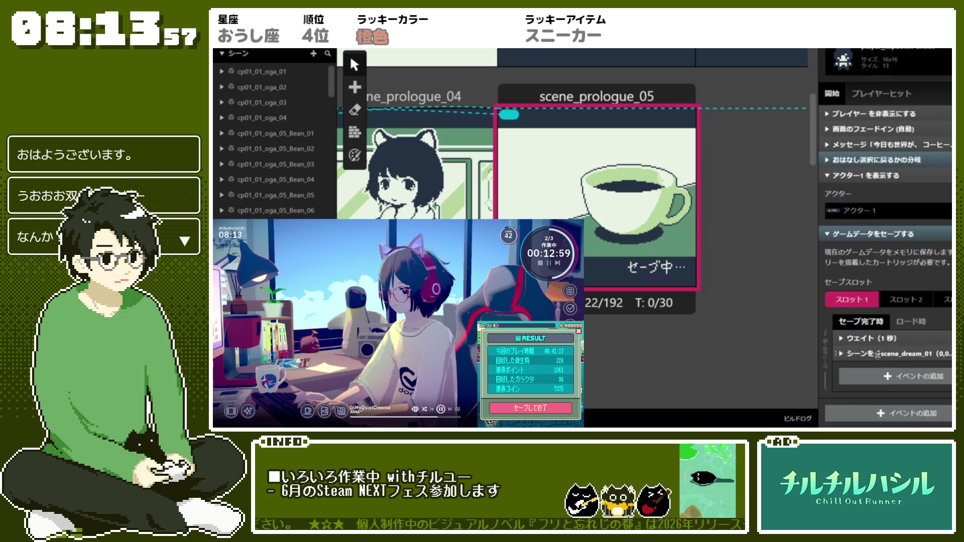
pyautogui.moveTo(877, 356)
pyautogui.mouseDown()
pyautogui.moveTo(885, 190)
pyautogui.moveTo(872, 235)
pyautogui.mouseUp()
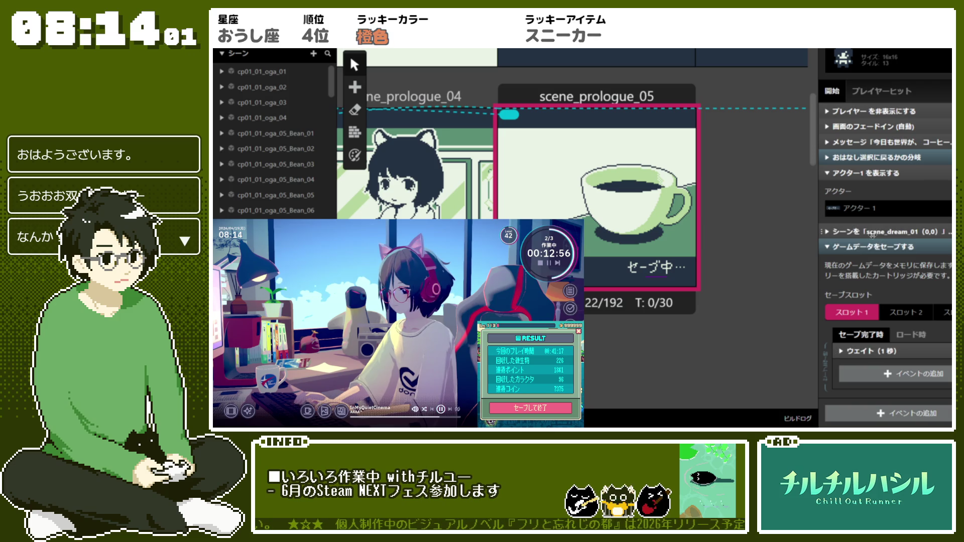
# Step: Delete the ゲームデータをセーブする event so showing アクター1 leads straight to the scene_dream_01 switch
pyautogui.click(914, 173)
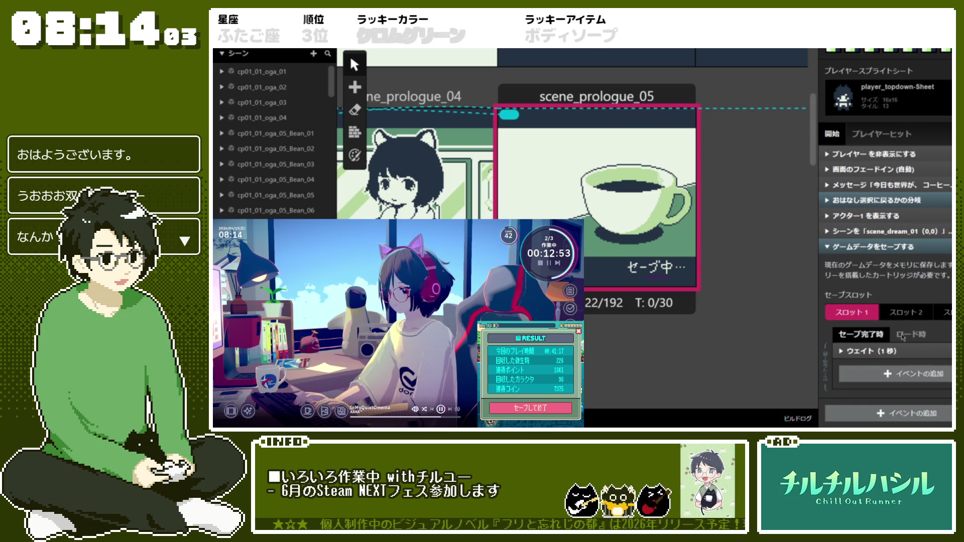
pyautogui.rightClick(939, 364)
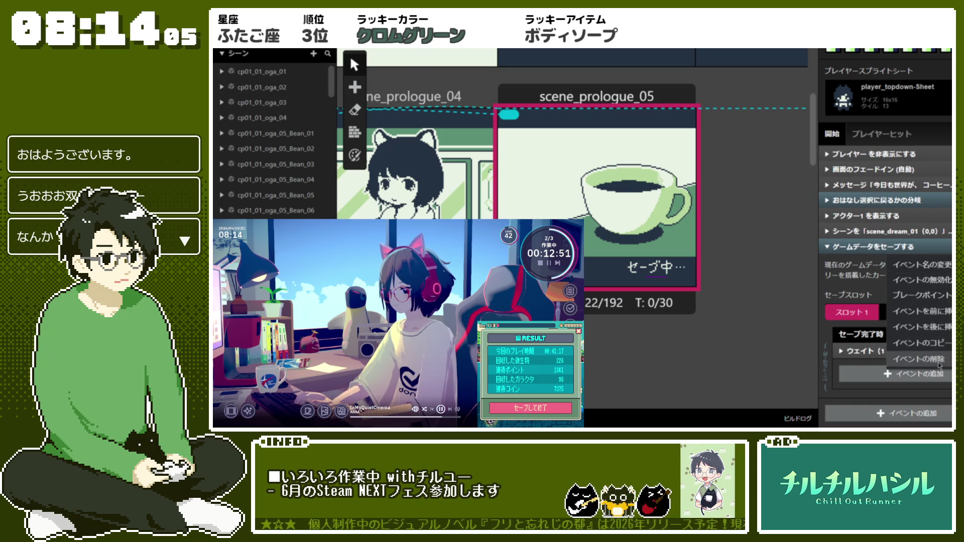
pyautogui.click(924, 359)
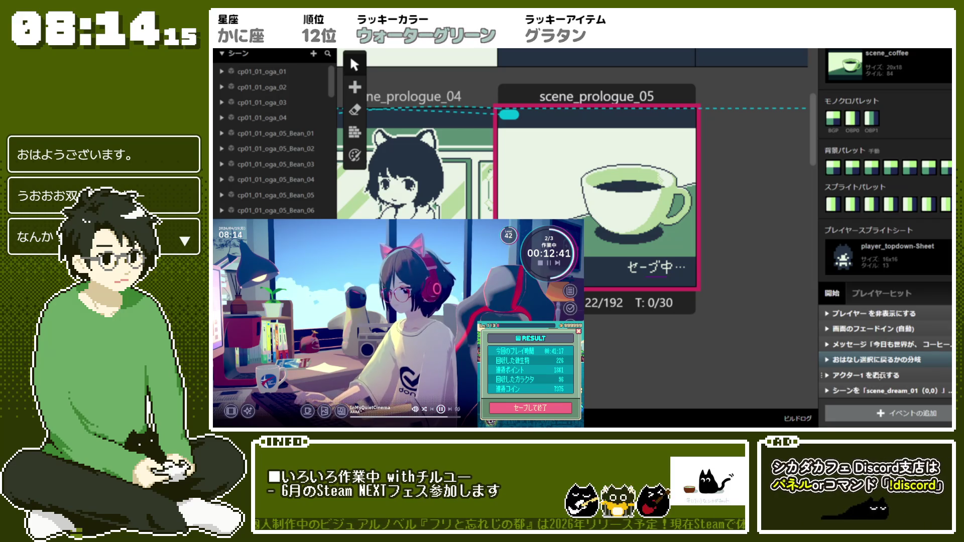
pyautogui.click(853, 375)
pyautogui.scroll(-1, 888, 92)
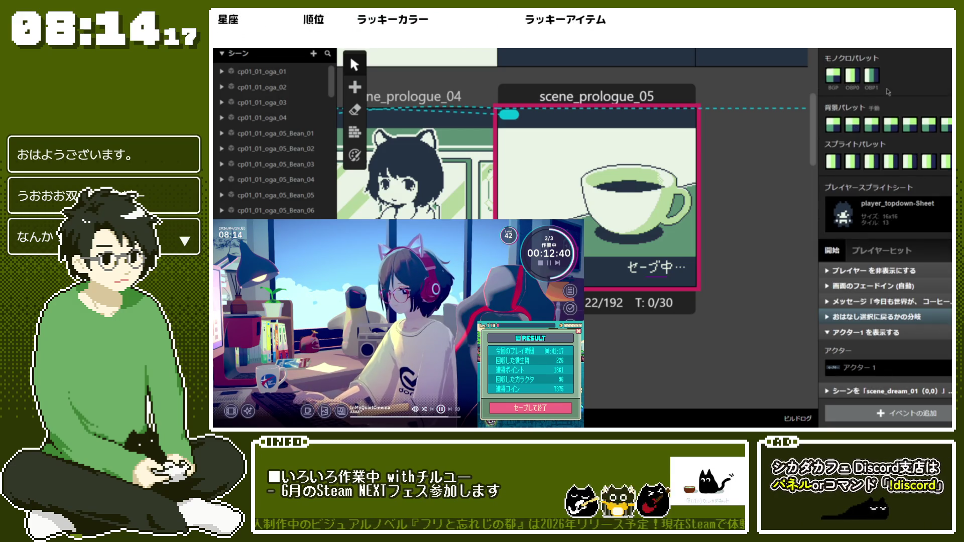
pyautogui.click(828, 334)
pyautogui.click(887, 307)
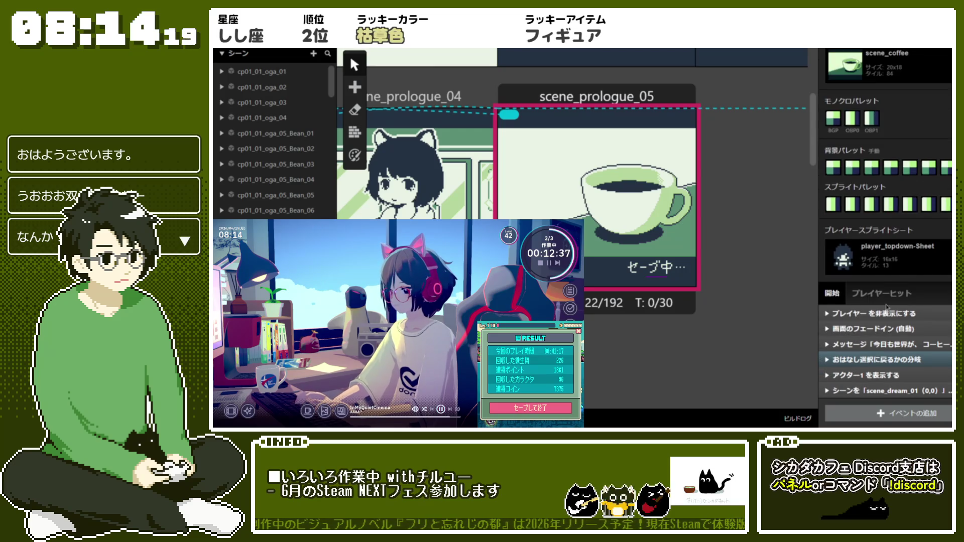
pyautogui.rightClick(890, 376)
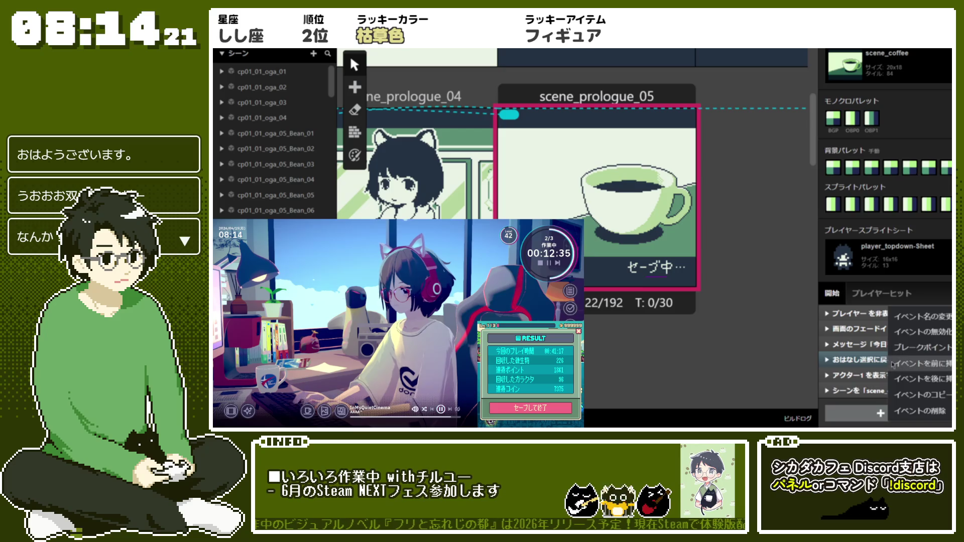
pyautogui.click(879, 375)
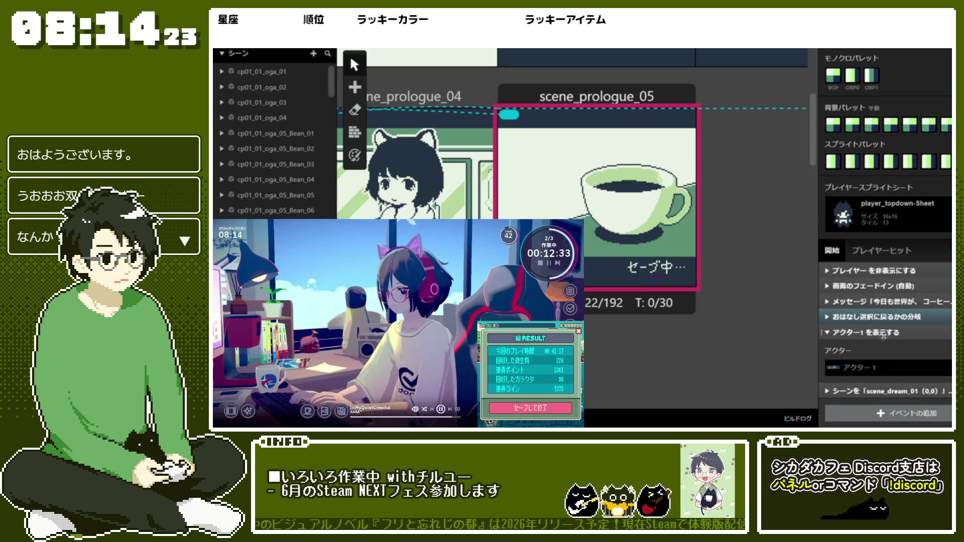
pyautogui.click(883, 333)
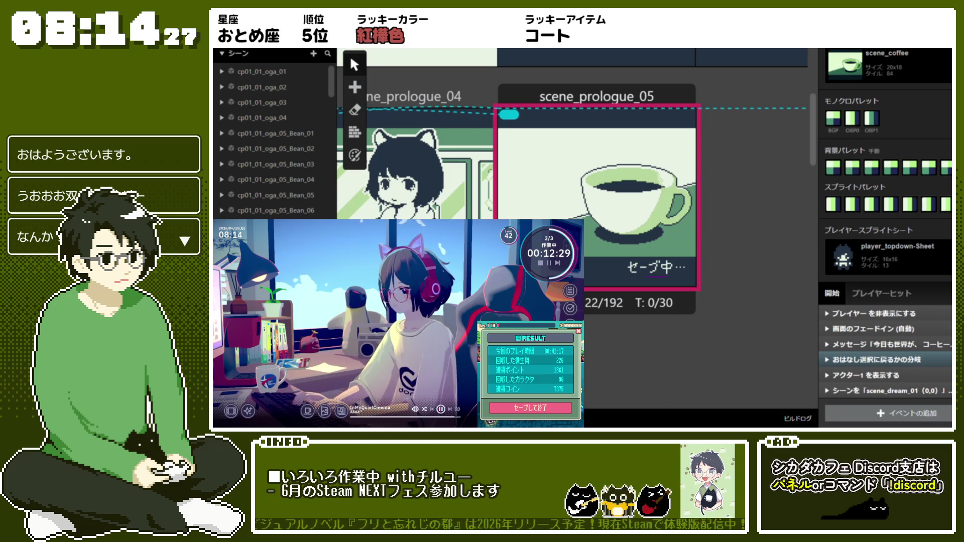
pyautogui.hscroll(-5, 679, 362)
pyautogui.hscroll(-6, 679, 362)
# Step: Delete the セーブ中 saving sprite actor from scene_prologue_05
pyautogui.scroll(-3, 679, 362)
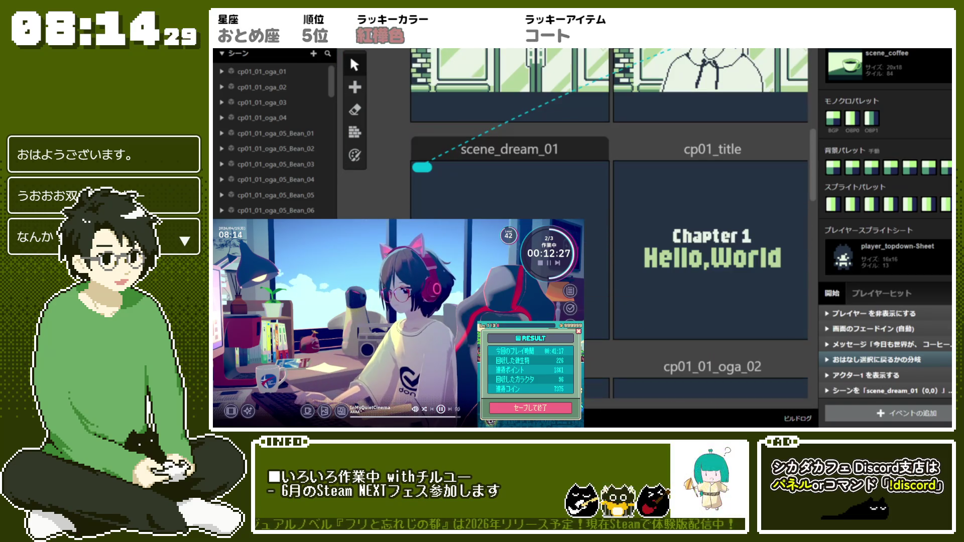
pyautogui.scroll(1, 611, 231)
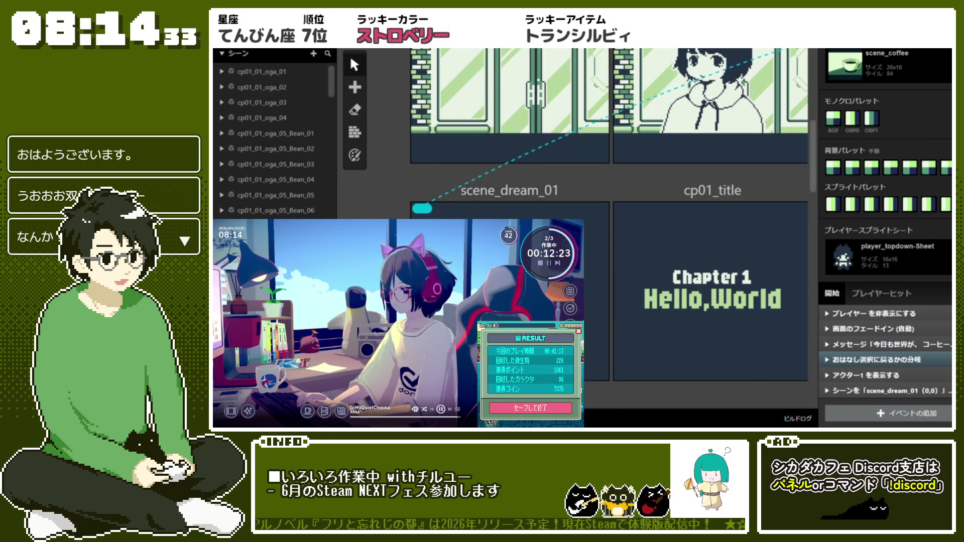
pyautogui.hscroll(5, 572, 231)
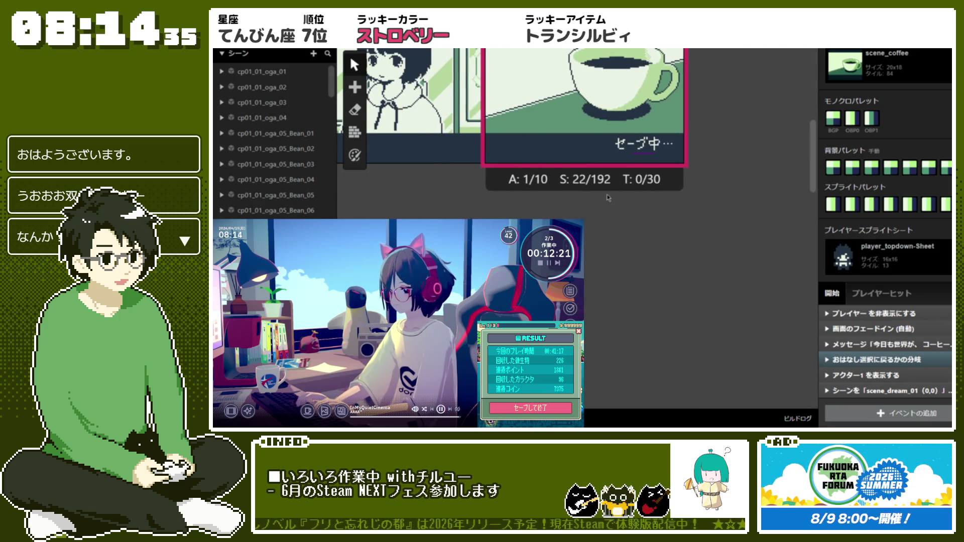
pyautogui.scroll(2, 802, 308)
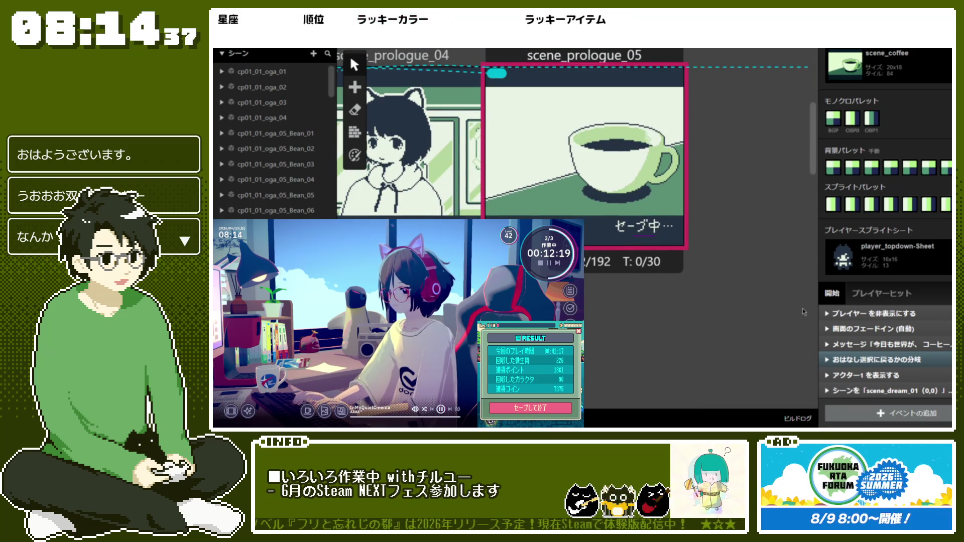
pyautogui.click(650, 234)
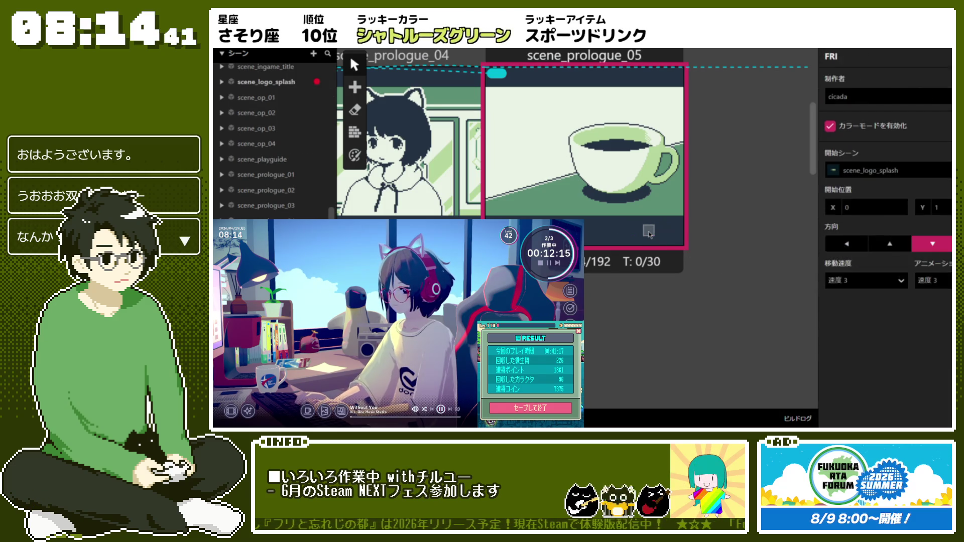
pyautogui.click(630, 55)
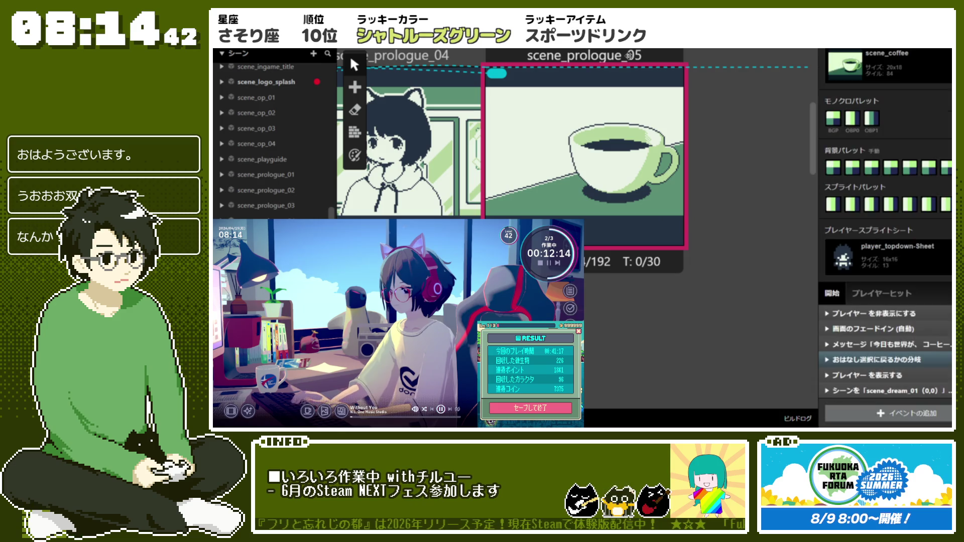
# Step: Delete the leftover show-player event from scene_prologue_05's start script
pyautogui.click(895, 377)
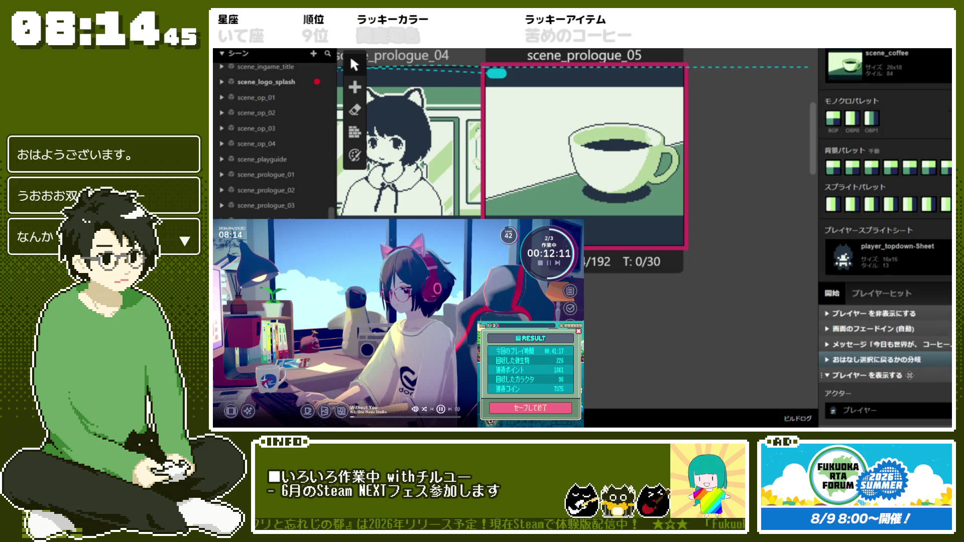
pyautogui.rightClick(888, 309)
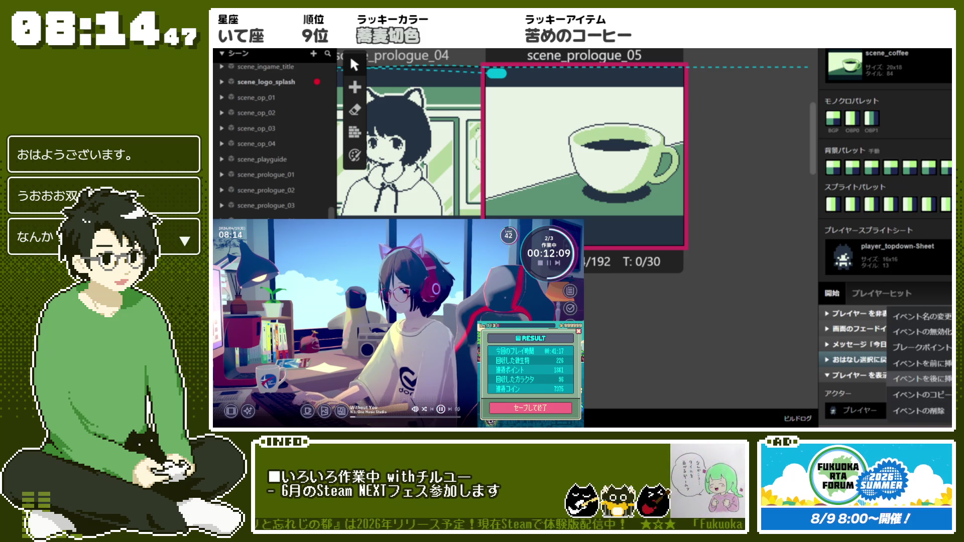
pyautogui.click(934, 410)
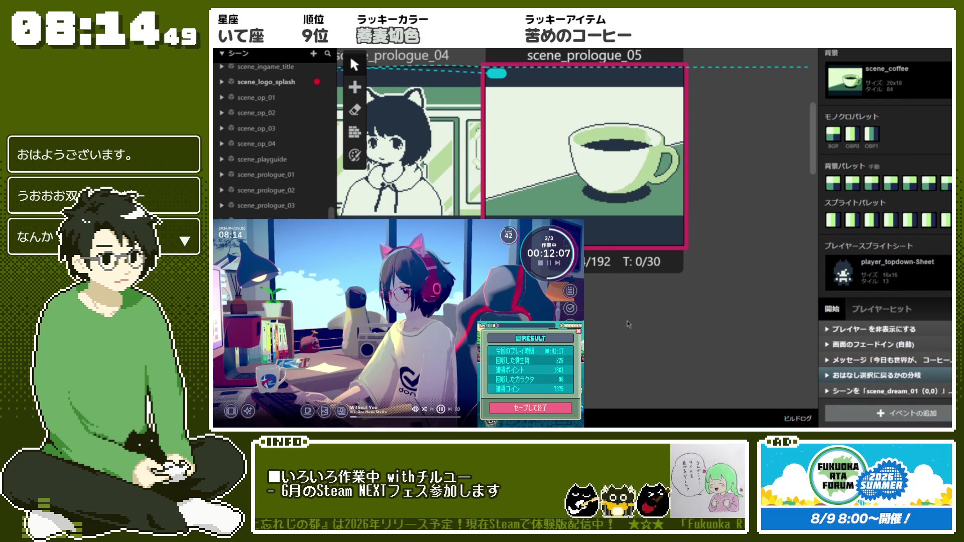
pyautogui.click(627, 324)
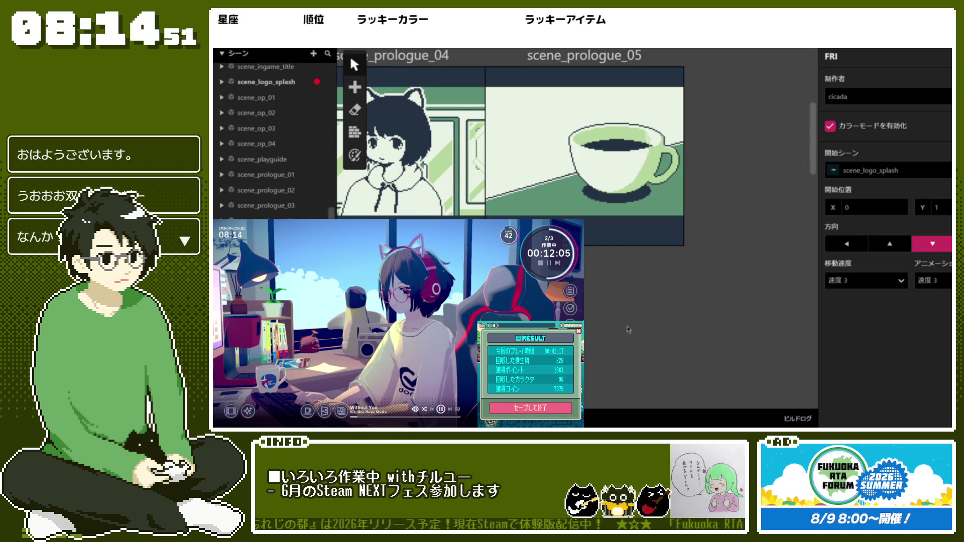
pyautogui.hscroll(-10, 627, 329)
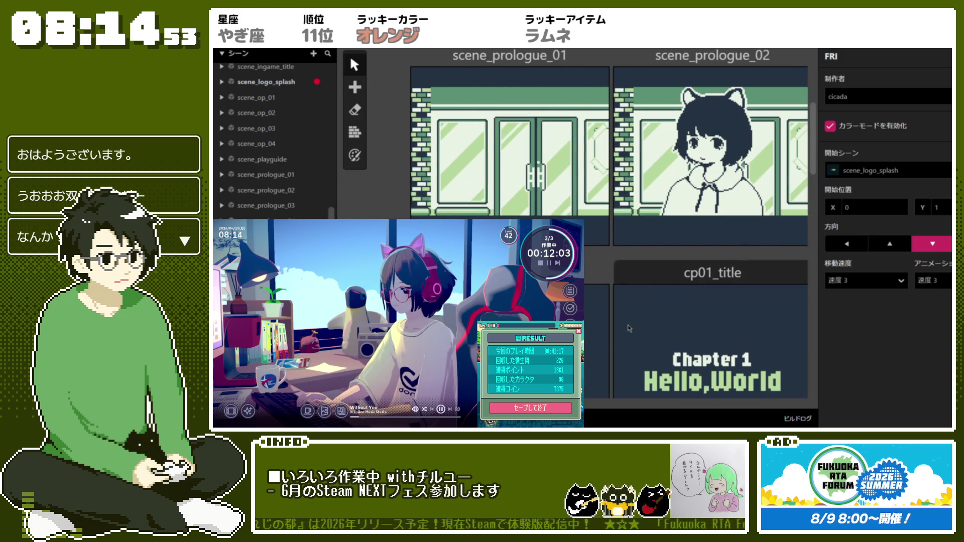
# Step: Select cp01_title and review its start script with the play-music event collapsed
pyautogui.scroll(3, 628, 329)
pyautogui.scroll(-6, 698, 220)
pyautogui.scroll(-3, 696, 219)
pyautogui.scroll(5, 697, 219)
pyautogui.scroll(-2, 697, 219)
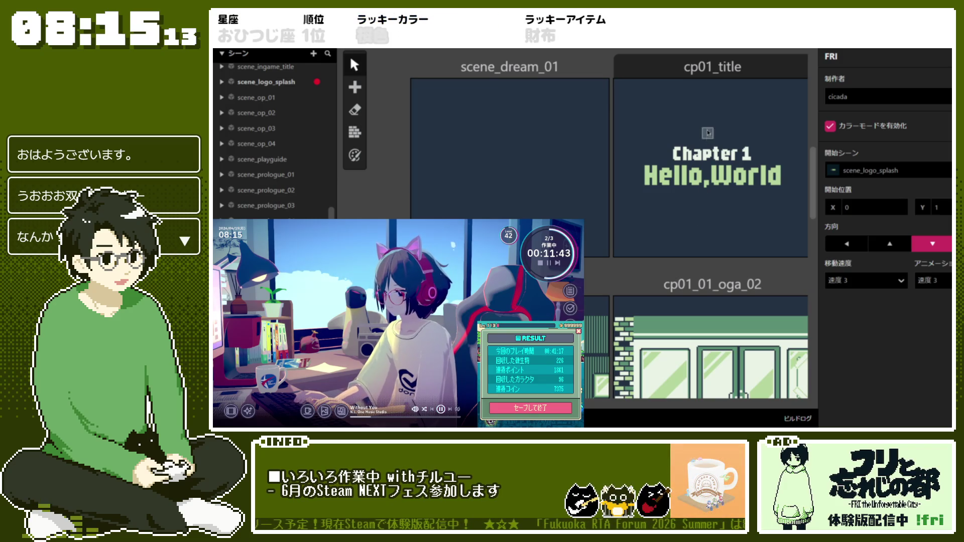
pyautogui.click(724, 70)
pyautogui.scroll(-3, 895, 266)
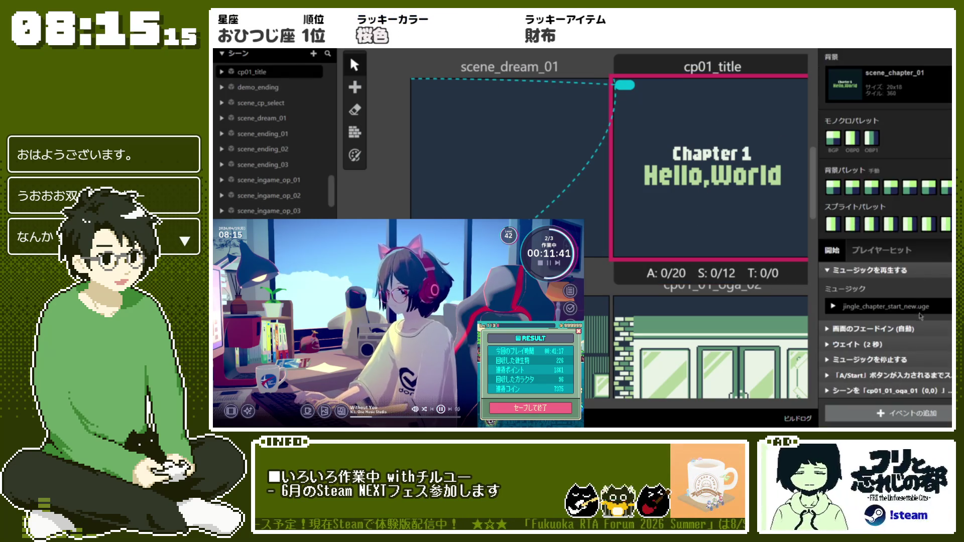
pyautogui.click(895, 271)
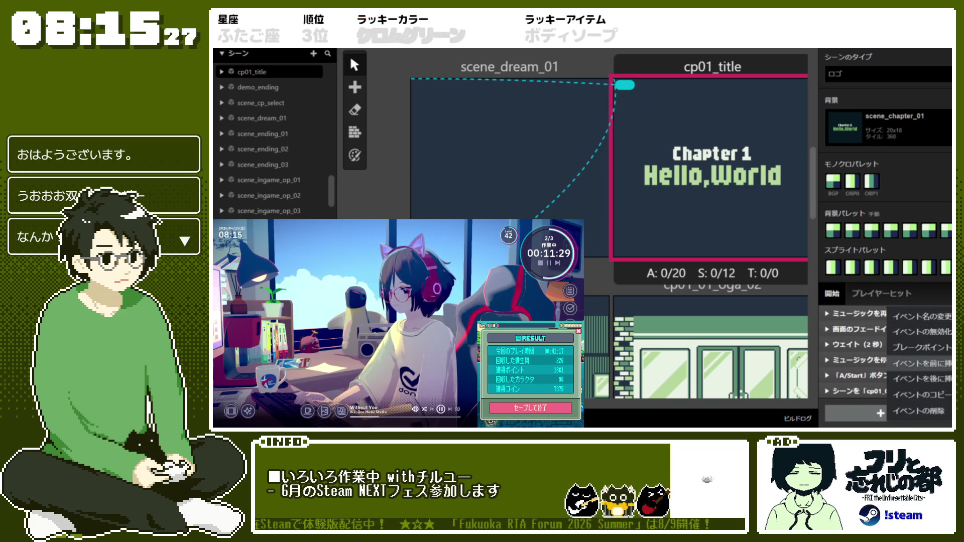
pyautogui.click(906, 414)
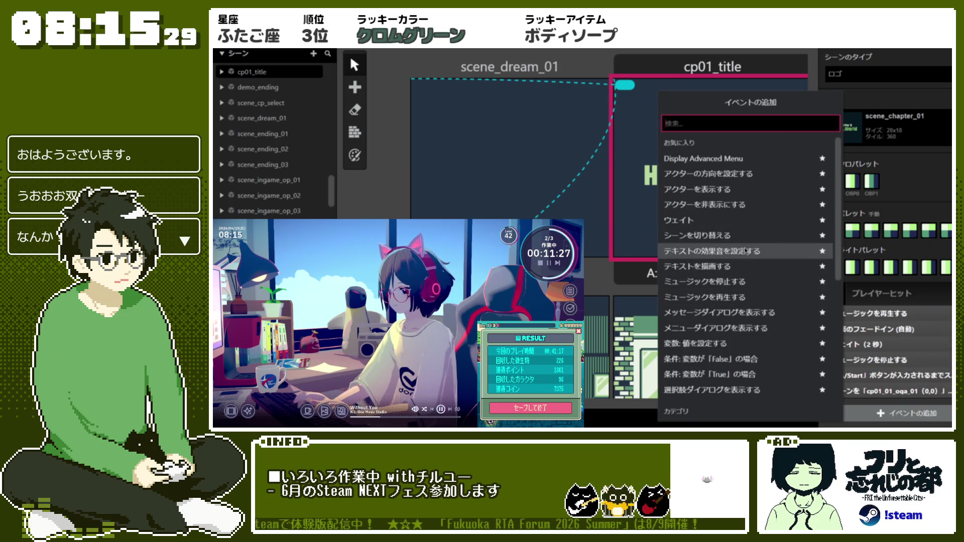
# Step: Add a ゲームデータをセーブする event and drag it to the top of cp01_title's script
pyautogui.scroll(-5, 750, 311)
pyautogui.click(740, 354)
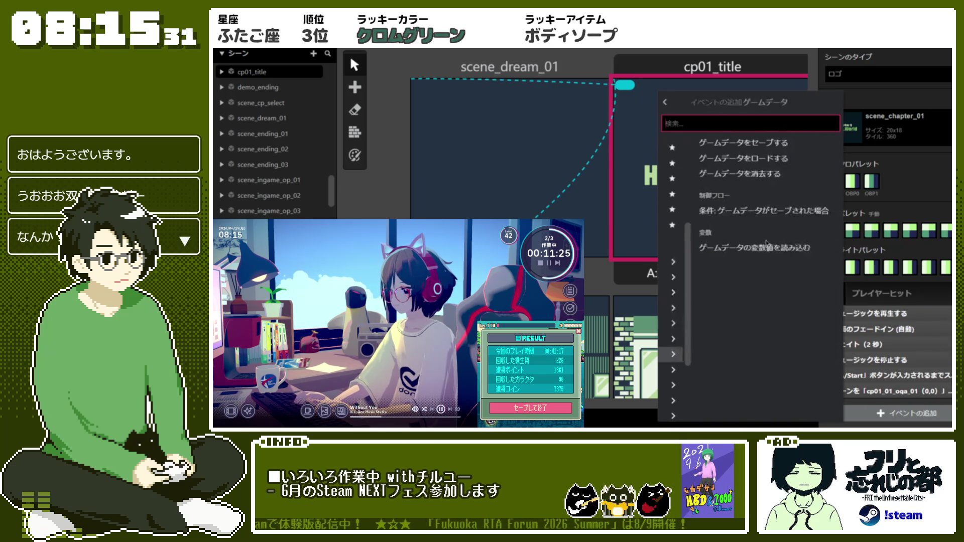
pyautogui.click(703, 157)
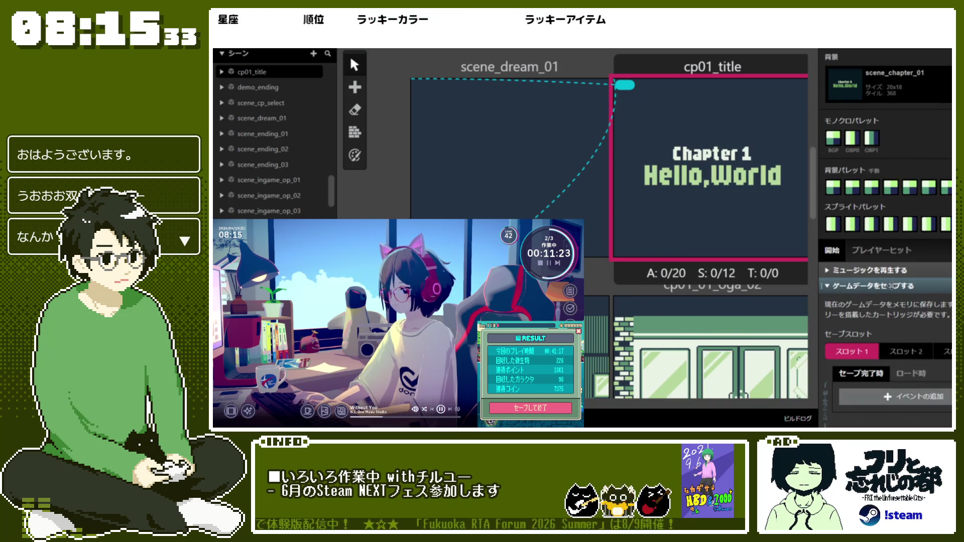
pyautogui.scroll(-1, 884, 301)
pyautogui.moveTo(866, 245)
pyautogui.mouseDown()
pyautogui.moveTo(886, 323)
pyautogui.moveTo(882, 295)
pyautogui.mouseUp()
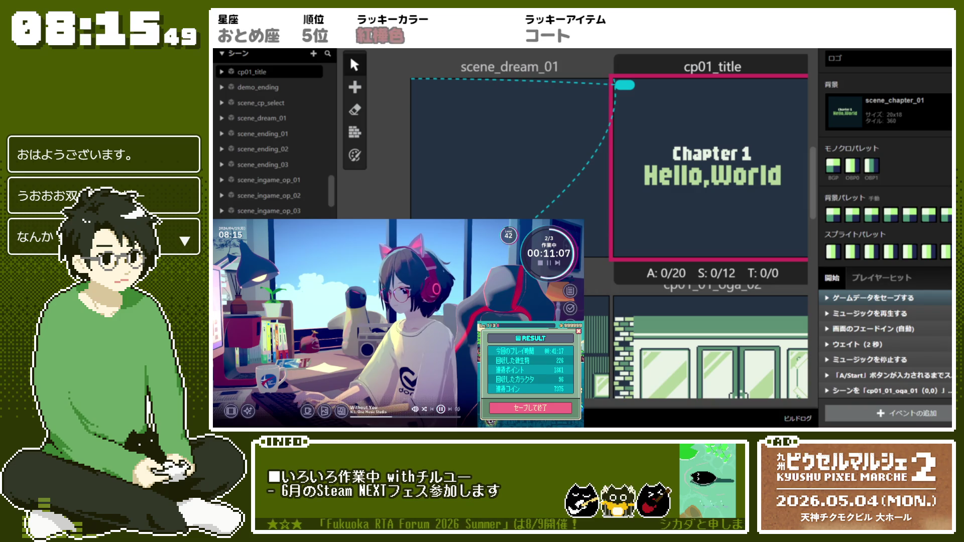
pyautogui.hscroll(5, 609, 171)
pyautogui.hscroll(-3, 572, 170)
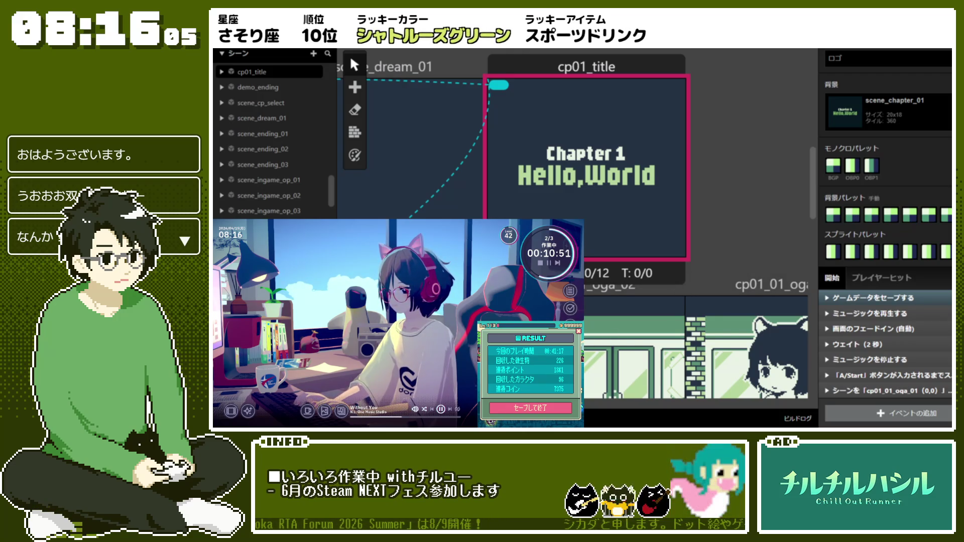
# Step: Place a new actor in scene_dream_01 and give it the sprite_saving sprite sheet
pyautogui.moveTo(776, 194); pyautogui.dragTo(902, 194)
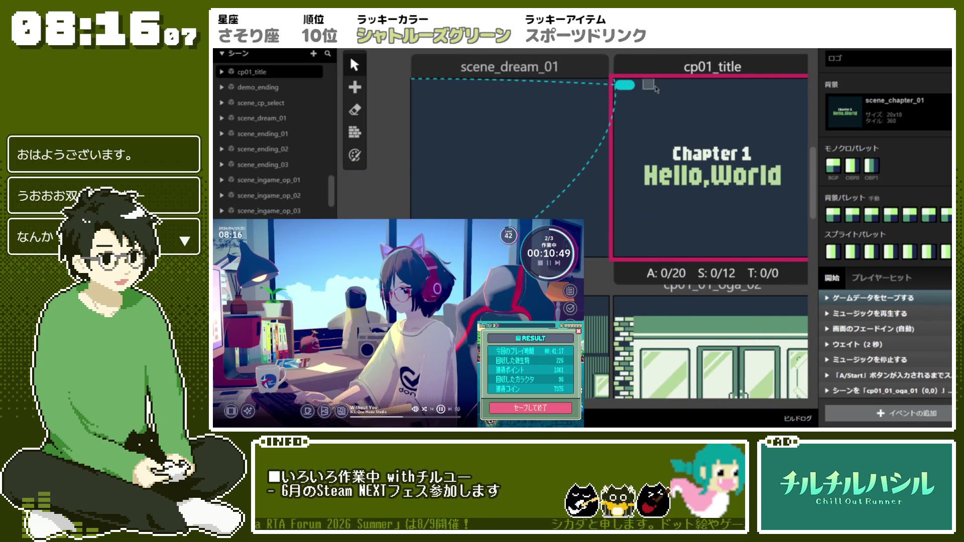
pyautogui.click(607, 216)
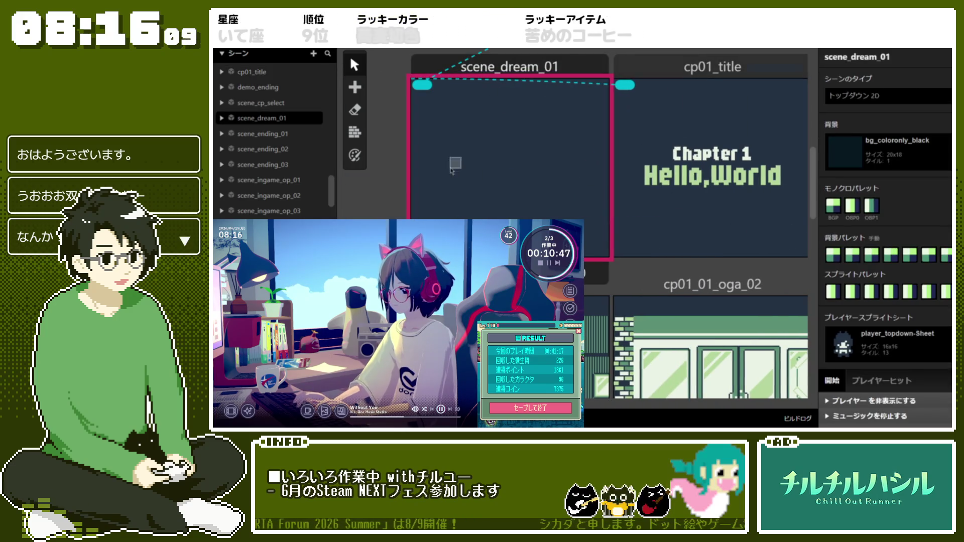
pyautogui.moveTo(364, 88)
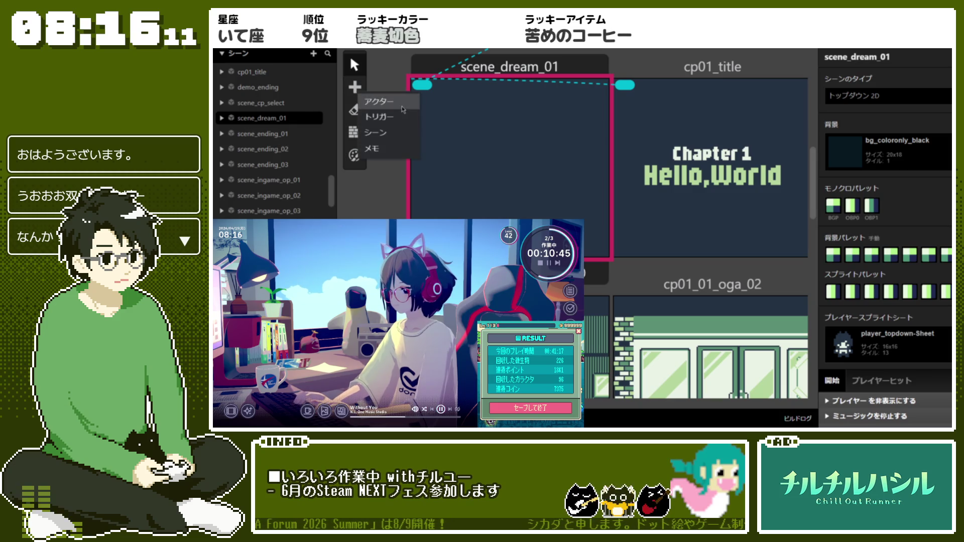
pyautogui.click(381, 101)
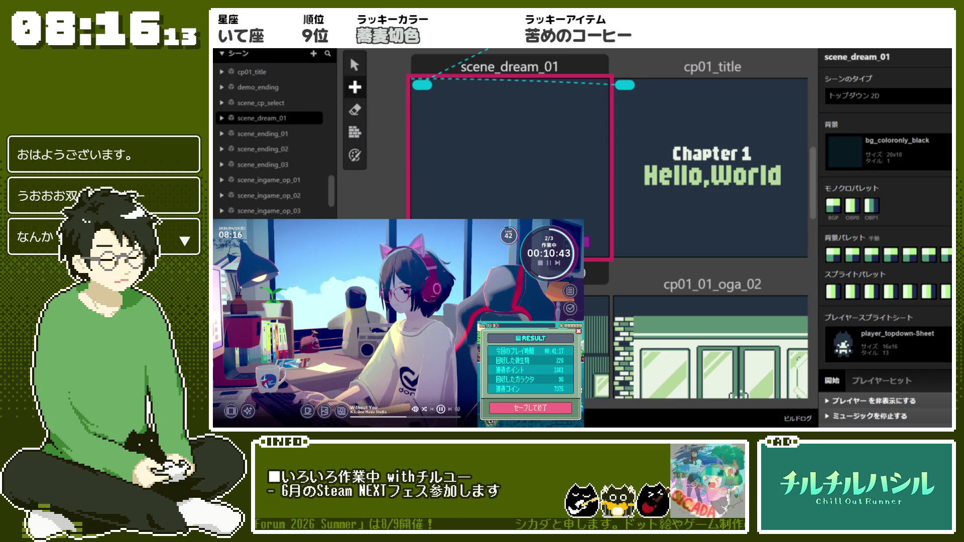
pyautogui.click(584, 242)
pyautogui.click(889, 185)
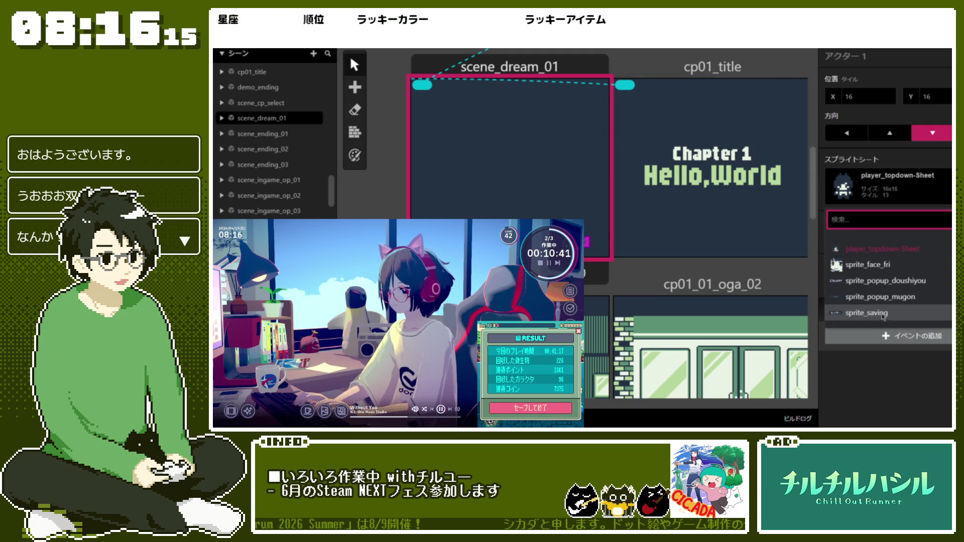
pyautogui.click(895, 313)
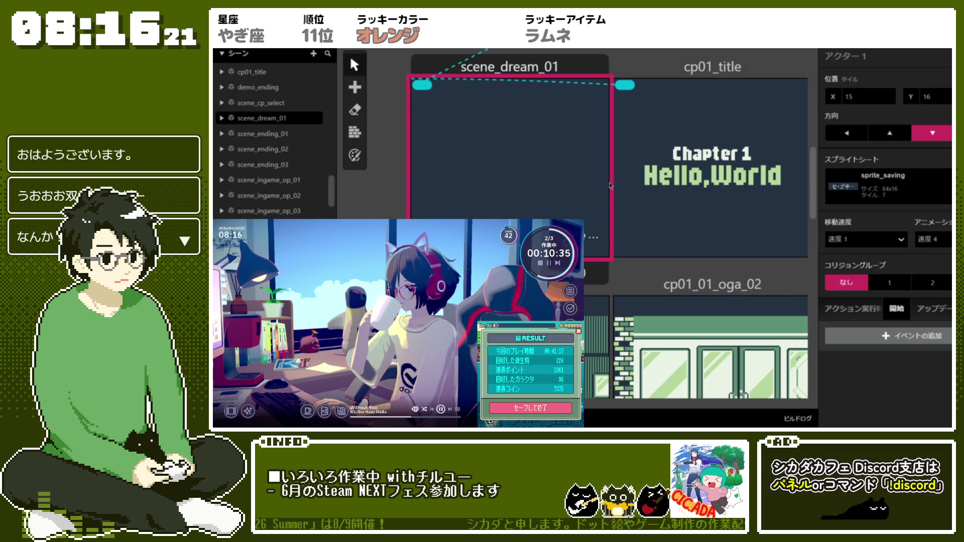
# Step: Add a Hide (self) event to Actor 1's script
pyautogui.click(516, 67)
pyautogui.click(564, 241)
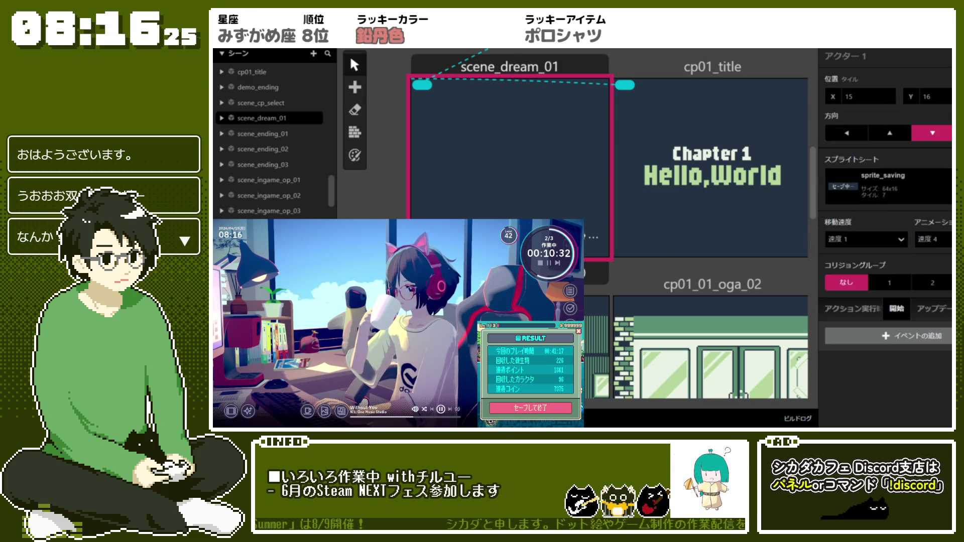
pyautogui.click(887, 337)
pyautogui.click(743, 141)
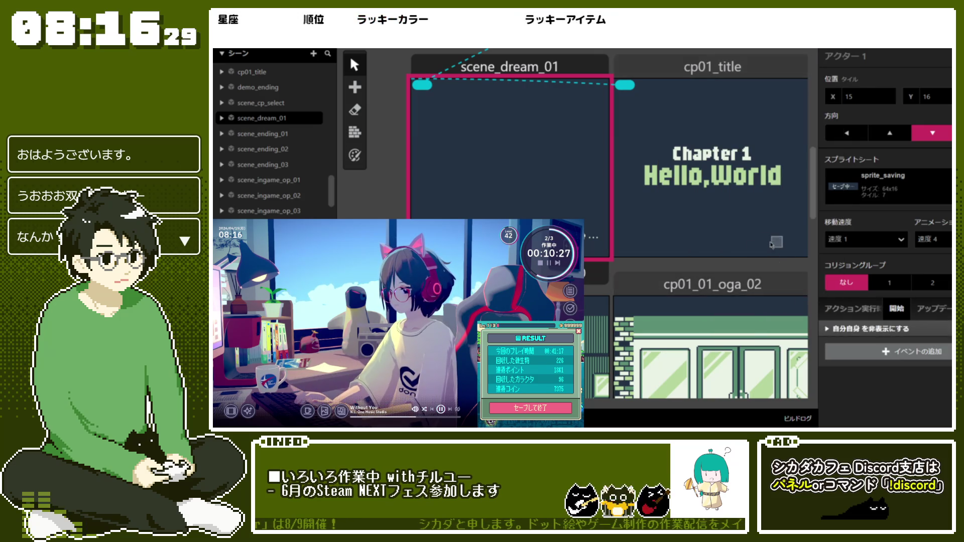
pyautogui.click(611, 118)
pyautogui.scroll(-2, 886, 226)
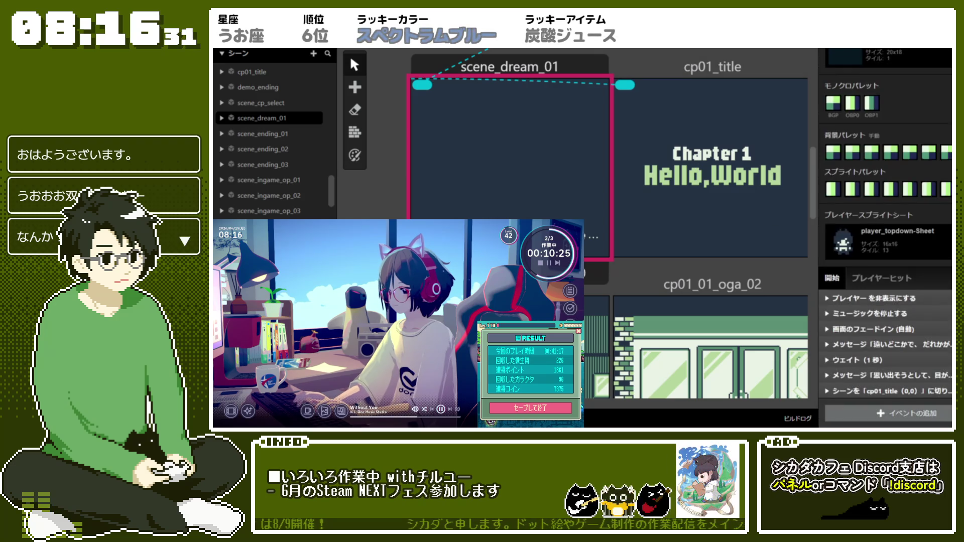
# Step: Insert a Show アクター1 event before the cp01_title switch and playtest from scene_dream_01
pyautogui.rightClick(887, 308)
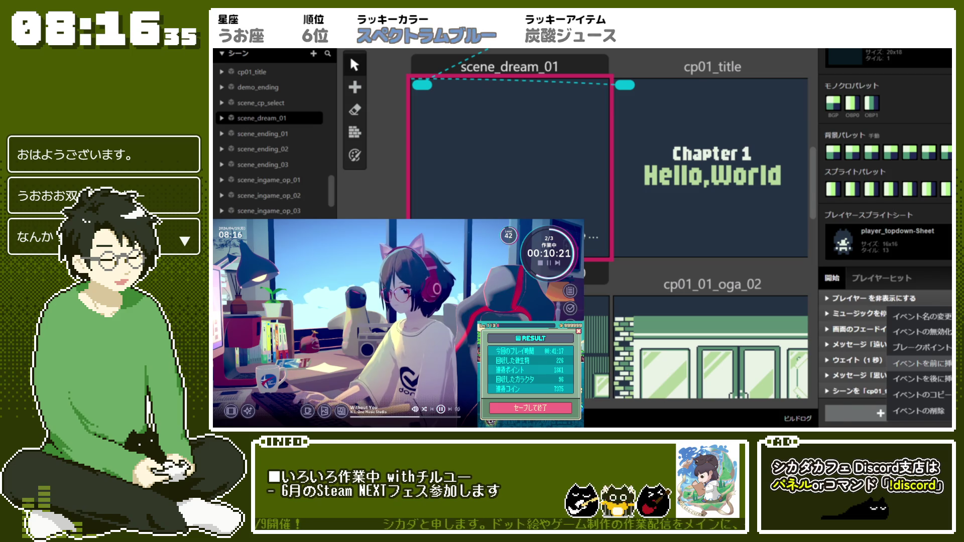
pyautogui.click(919, 378)
pyautogui.click(713, 191)
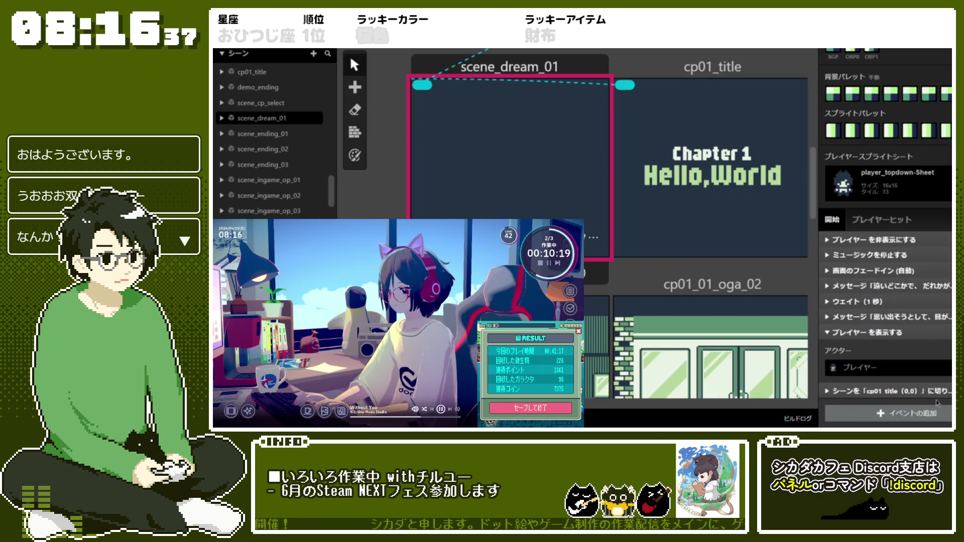
pyautogui.click(894, 367)
pyautogui.click(893, 409)
pyautogui.scroll(3, 695, 273)
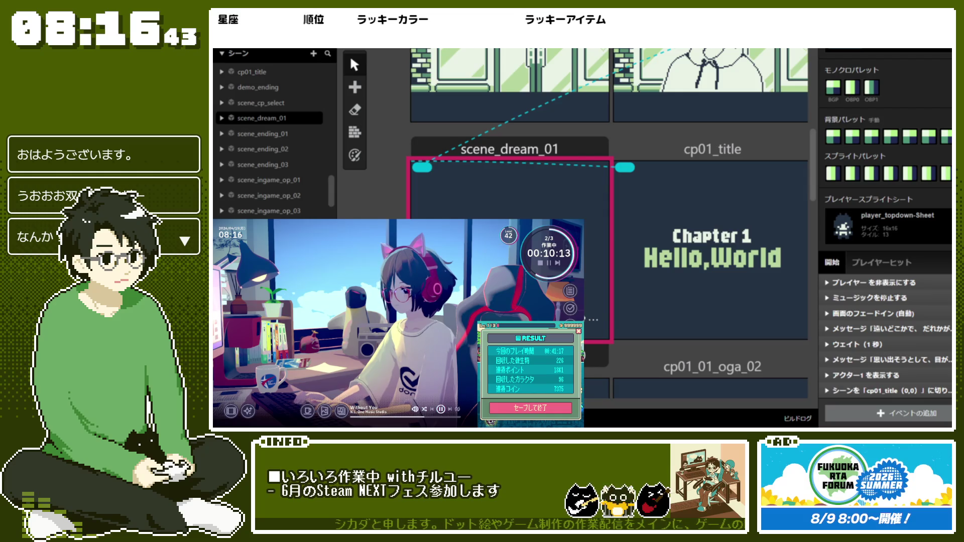
pyautogui.rightClick(498, 217)
pyautogui.moveTo(622, 287)
pyautogui.click(674, 287)
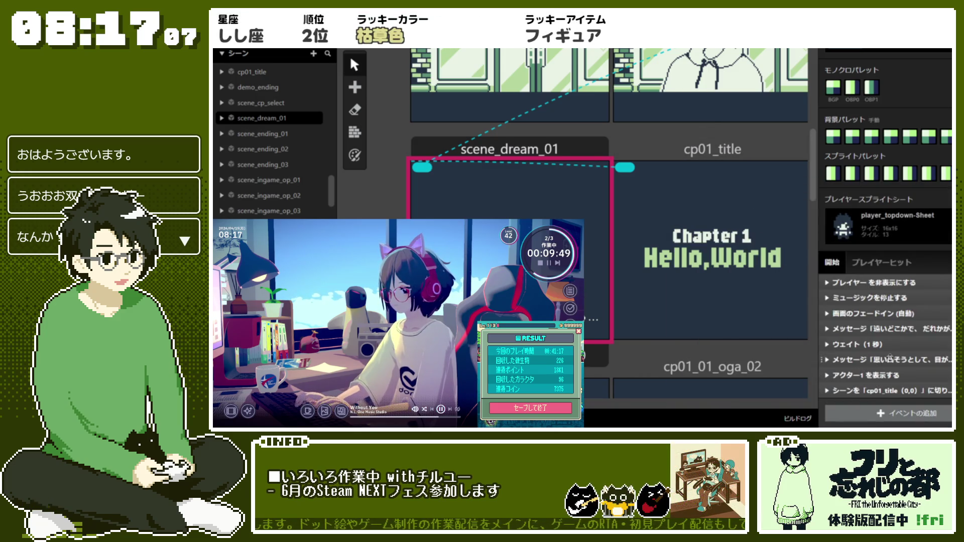
# Step: Set Actor 1's animation speed to なし
pyautogui.click(886, 377)
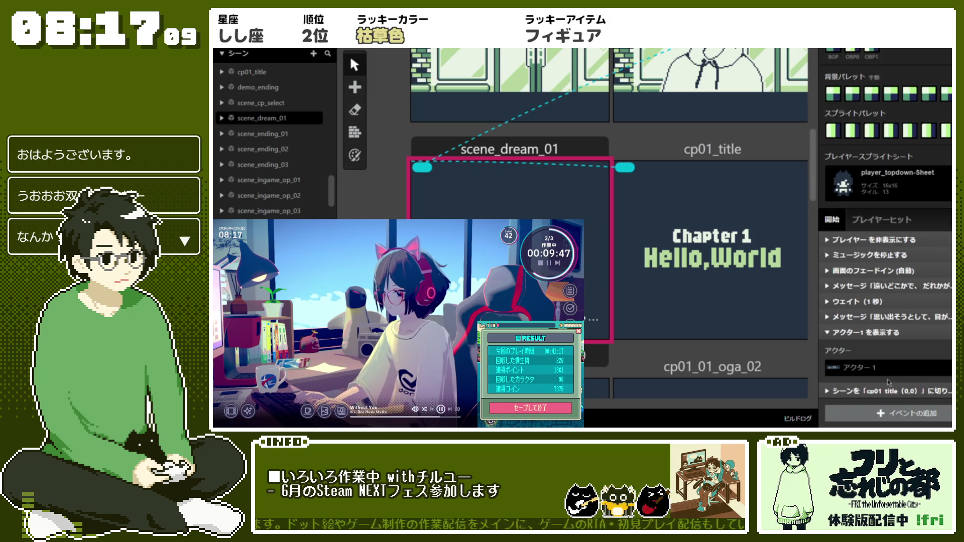
pyautogui.click(887, 368)
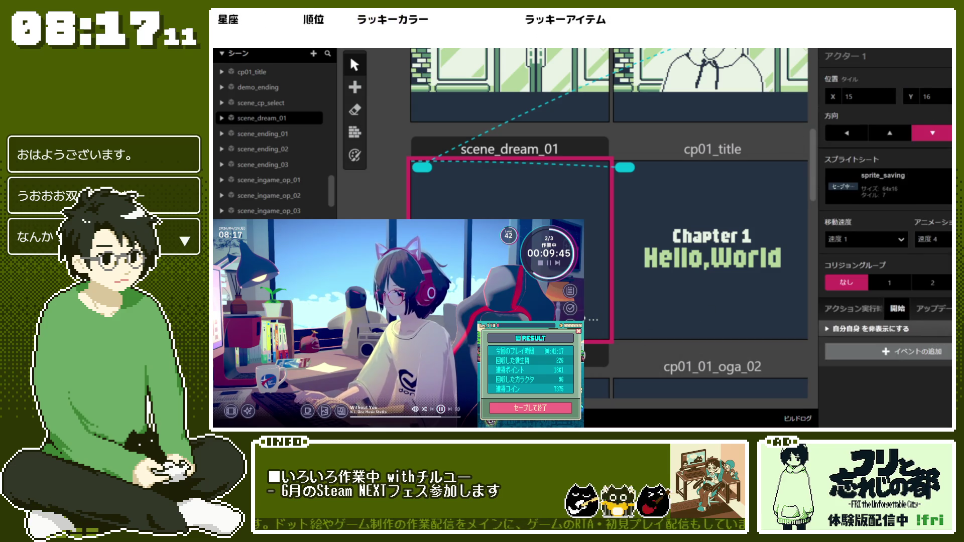
pyautogui.click(933, 239)
pyautogui.click(944, 259)
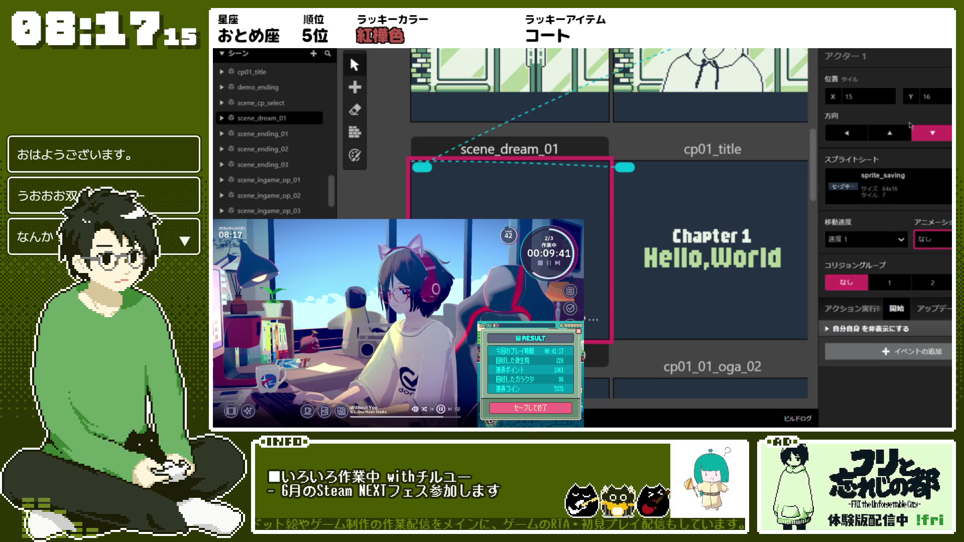
pyautogui.click(893, 329)
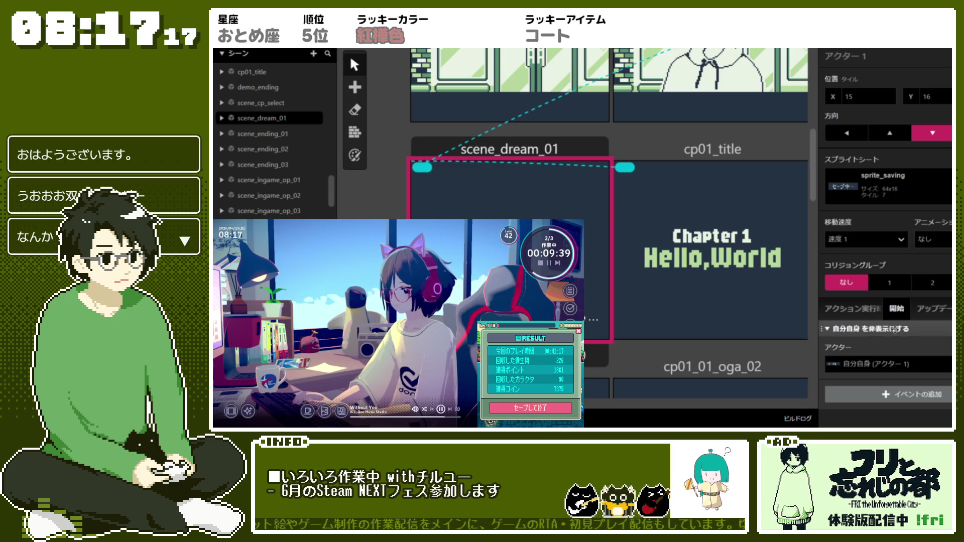
pyautogui.click(894, 329)
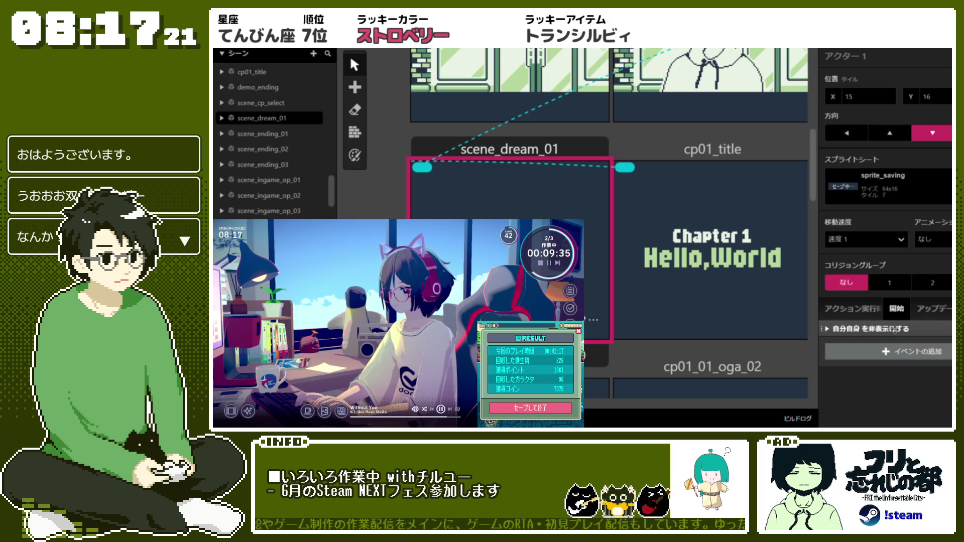
# Step: Delete Actor 1's own Hide (self) event
pyautogui.rightClick(896, 329)
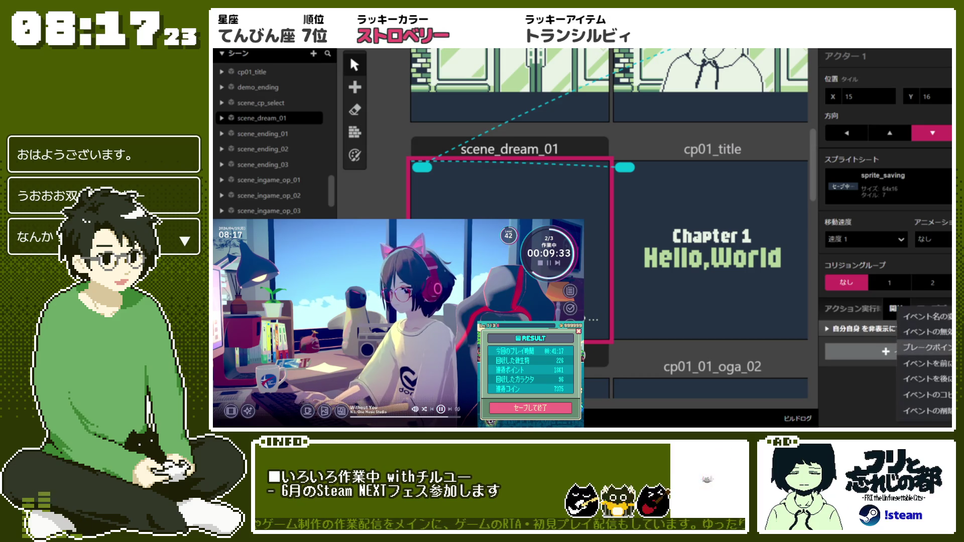
pyautogui.click(924, 411)
pyautogui.click(570, 151)
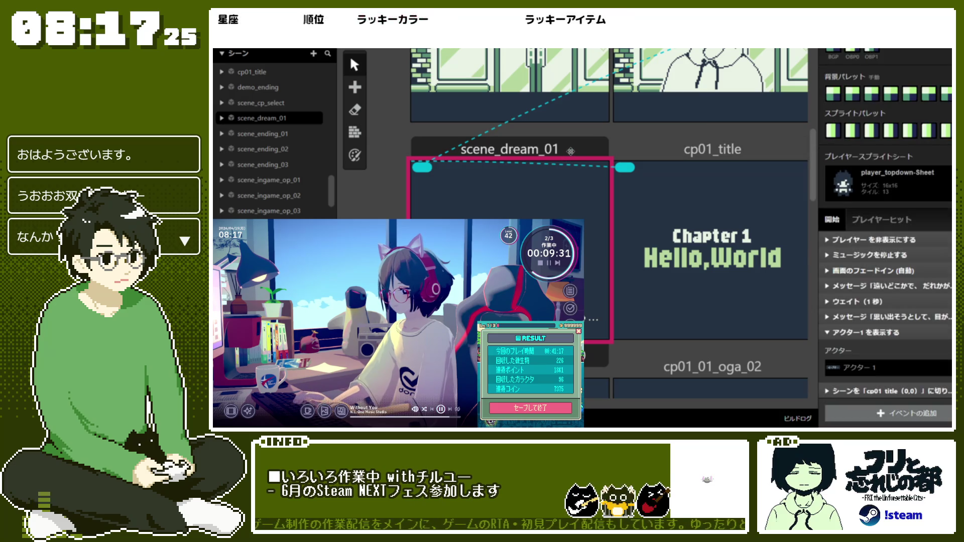
# Step: Insert a Hide アクター1 event before Stop Music in scene_dream_01's start script
pyautogui.rightClick(887, 251)
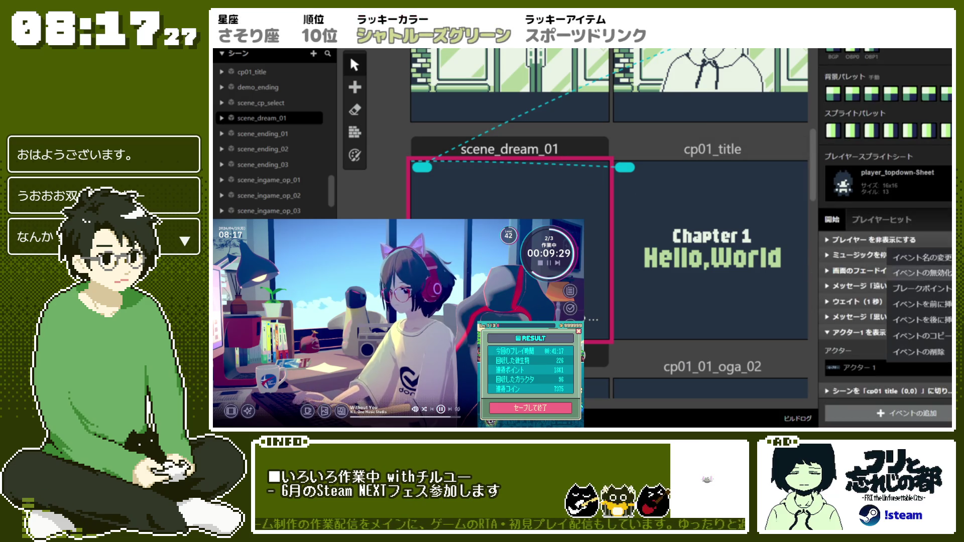
pyautogui.click(921, 304)
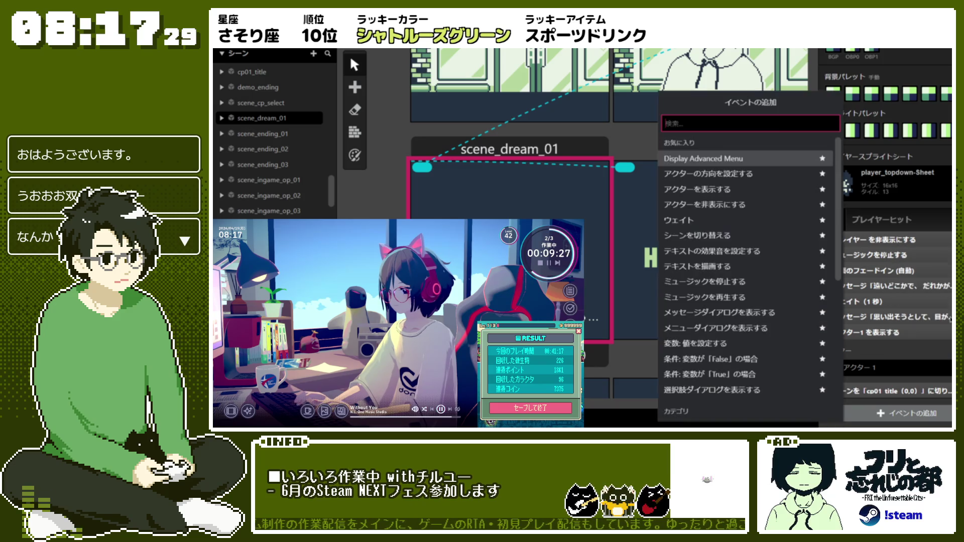
pyautogui.click(743, 196)
pyautogui.click(883, 290)
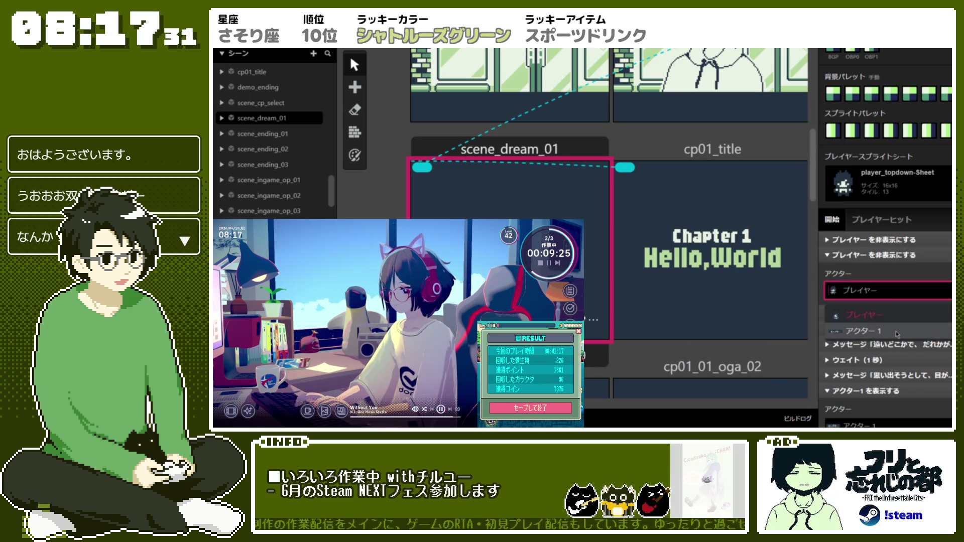
pyautogui.click(883, 314)
pyautogui.click(899, 256)
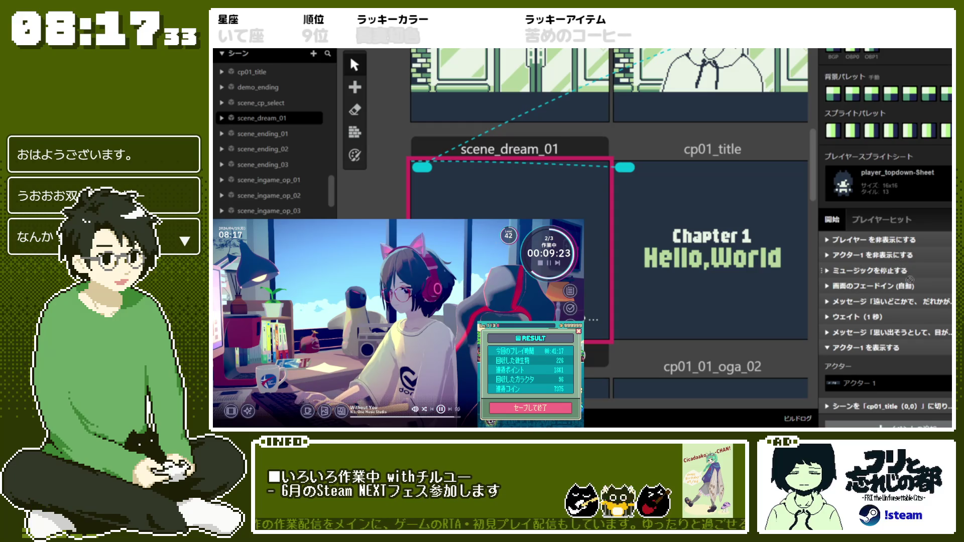
pyautogui.click(906, 346)
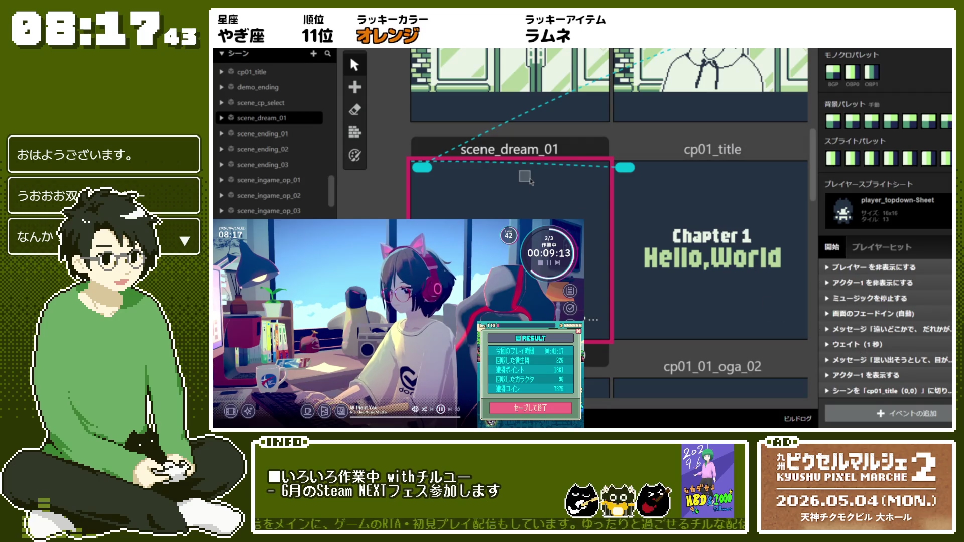
pyautogui.rightClick(525, 177)
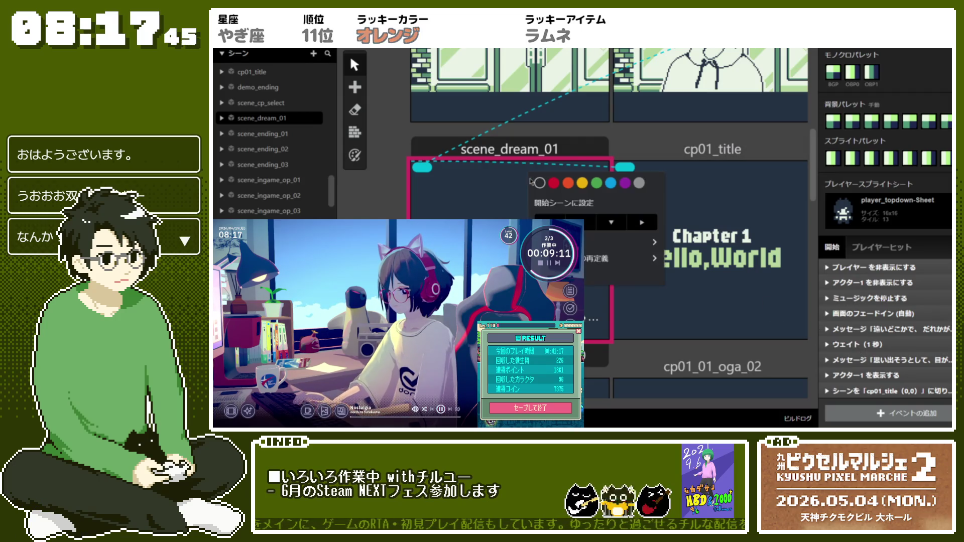
# Step: Playtest from scene_dream_01 to the Chapter 1 title screen, then open Actor 1's settings
pyautogui.moveTo(633, 239)
pyautogui.click(696, 245)
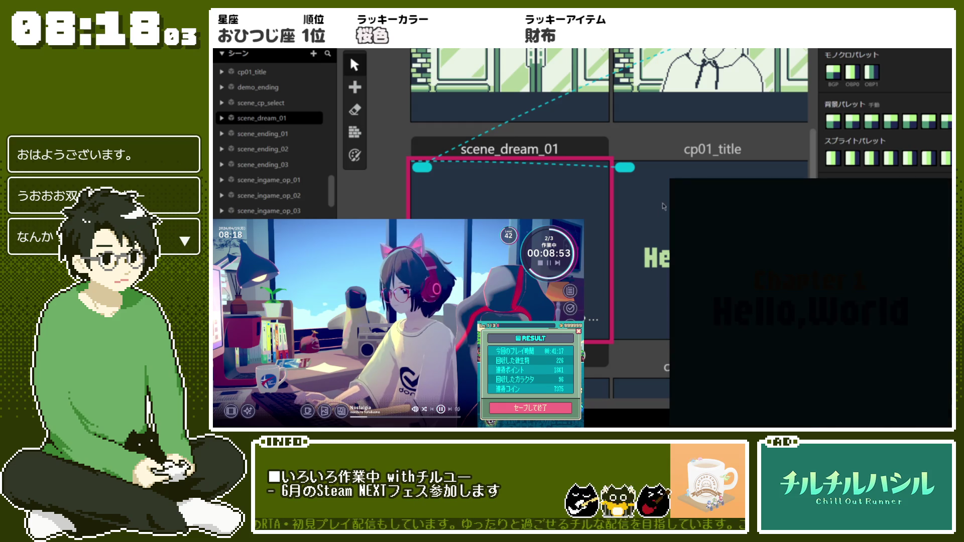
pyautogui.click(713, 146)
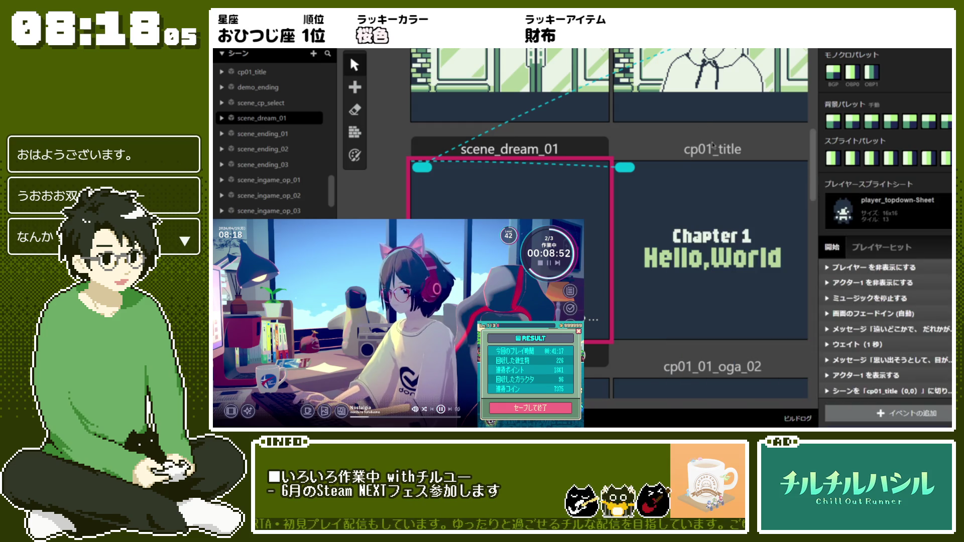
pyautogui.click(898, 384)
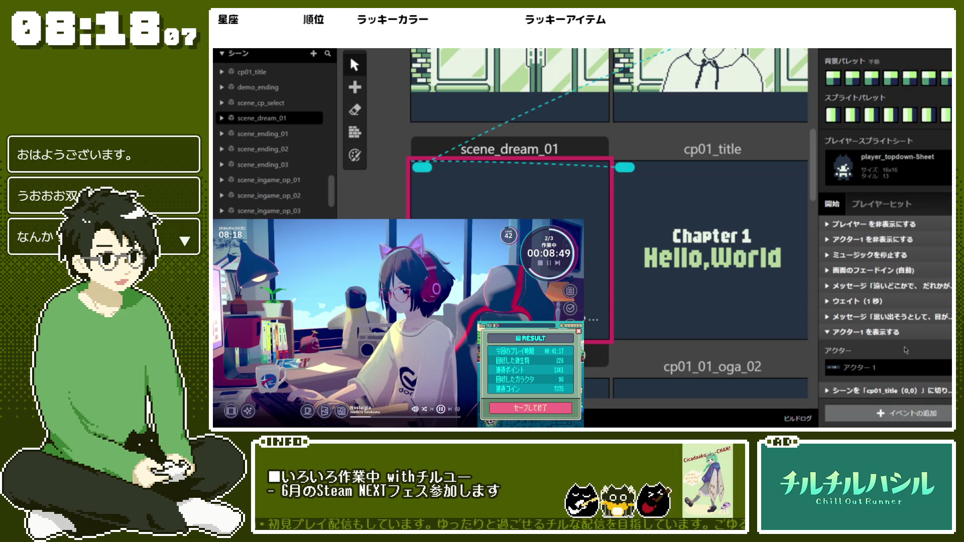
pyautogui.click(562, 322)
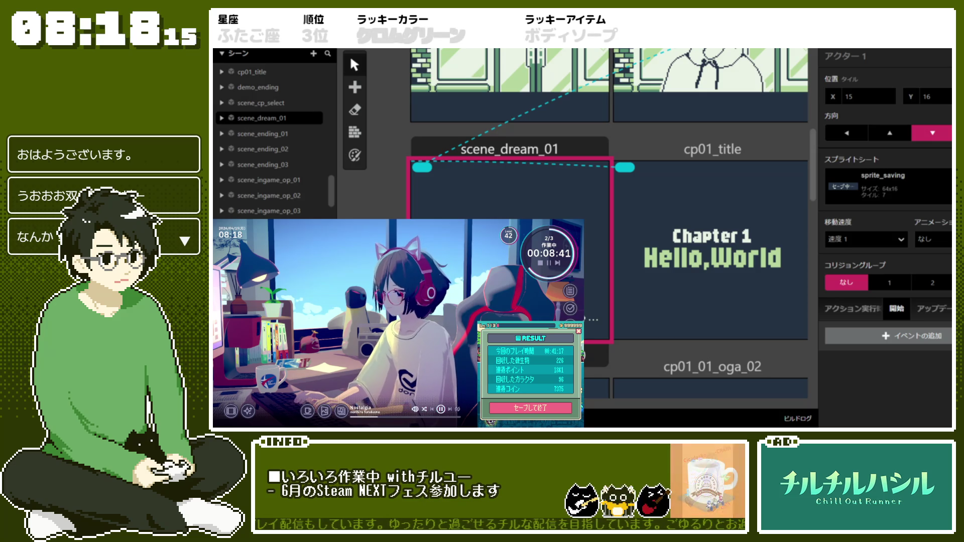
# Step: Set Actor 1's collision group to 1 and return to scene_dream_01's start script
pyautogui.click(890, 282)
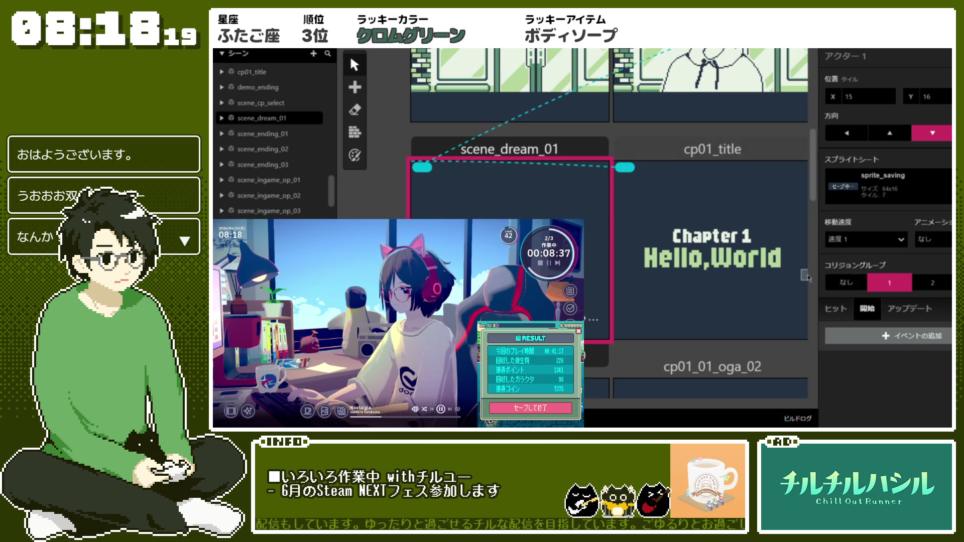
pyautogui.click(553, 150)
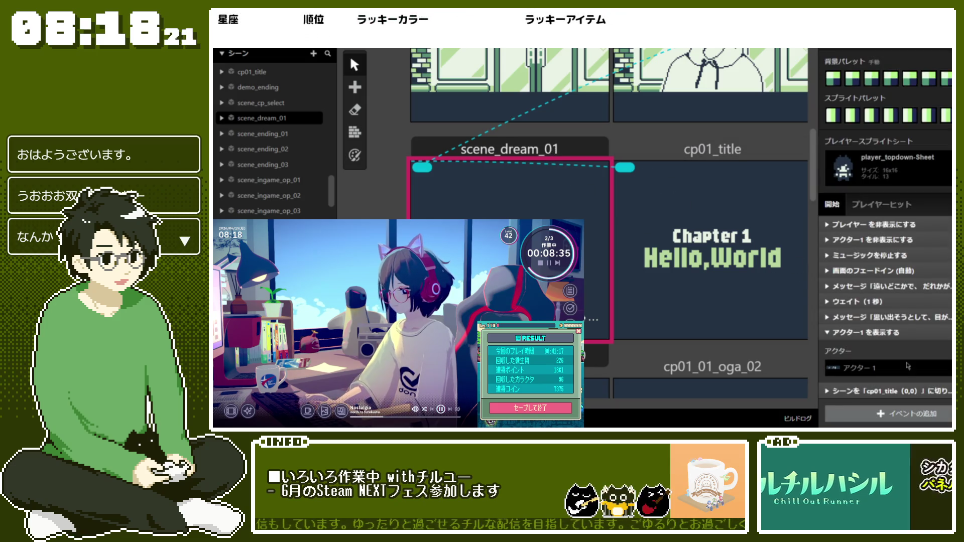
pyautogui.scroll(2, 876, 285)
pyautogui.scroll(-1, 876, 284)
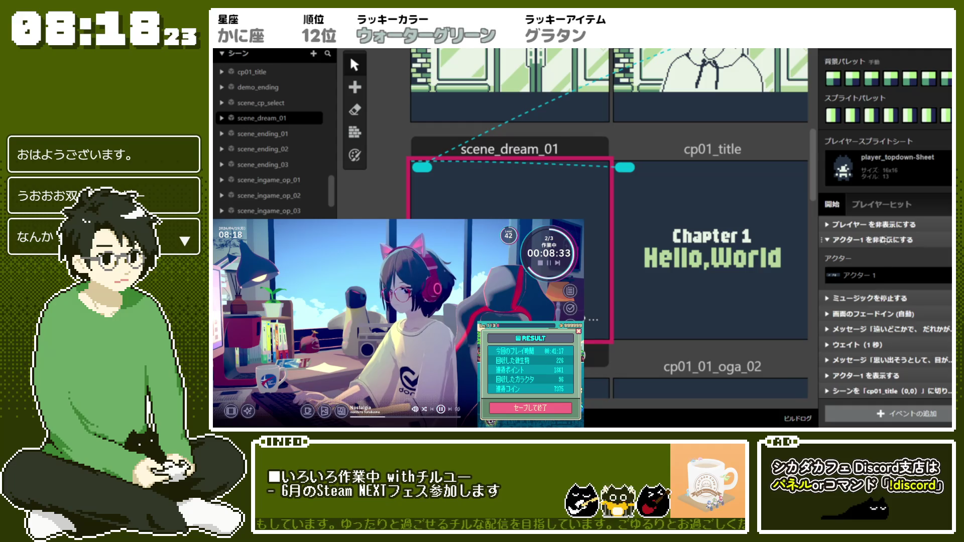
pyautogui.scroll(1, 883, 251)
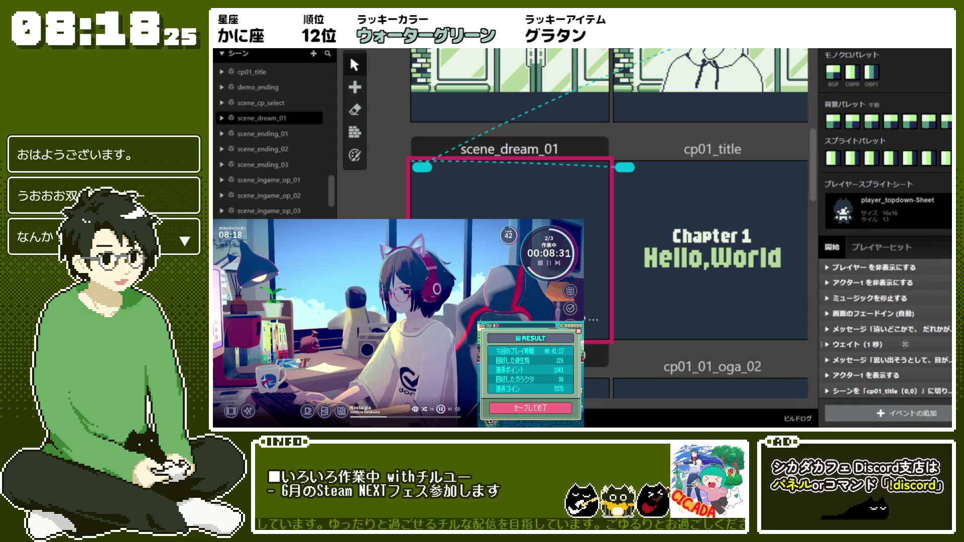
# Step: Check the cp01_title switch event and start a test run of scene_dream_01
pyautogui.click(884, 389)
pyautogui.click(888, 347)
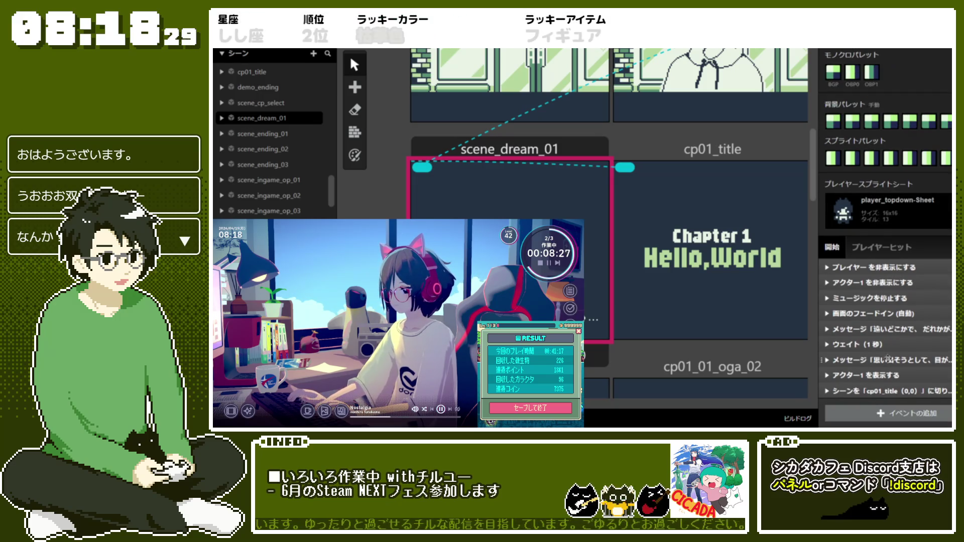
pyautogui.click(584, 195)
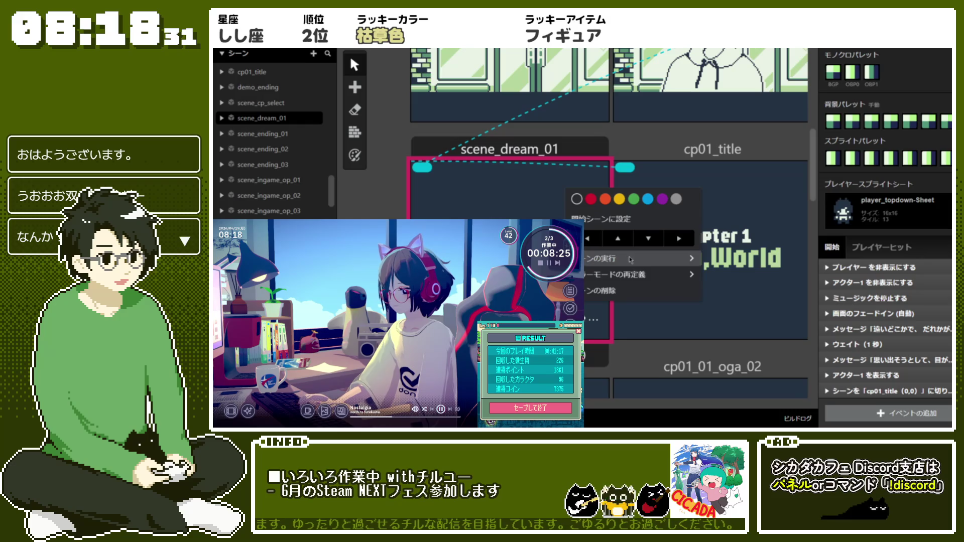
pyautogui.click(745, 261)
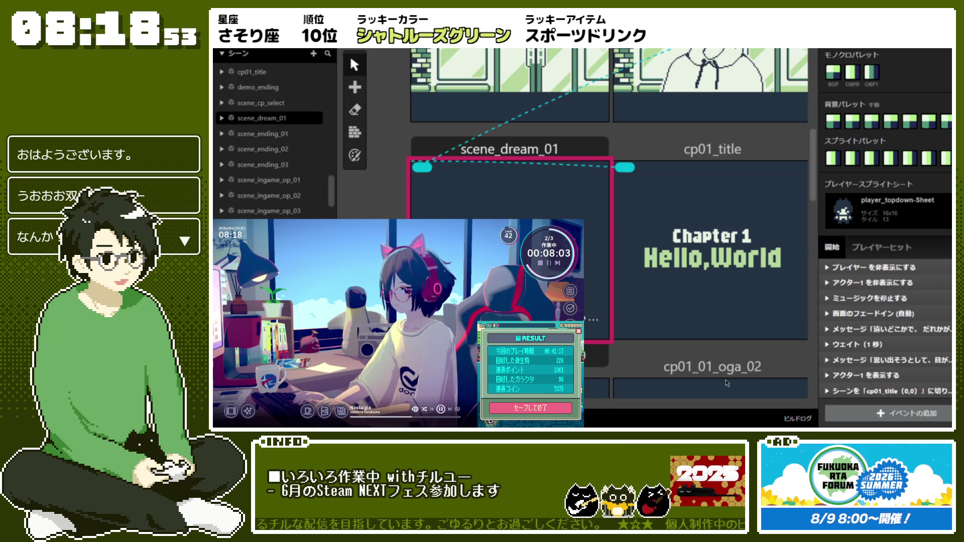
pyautogui.rightClick(892, 288)
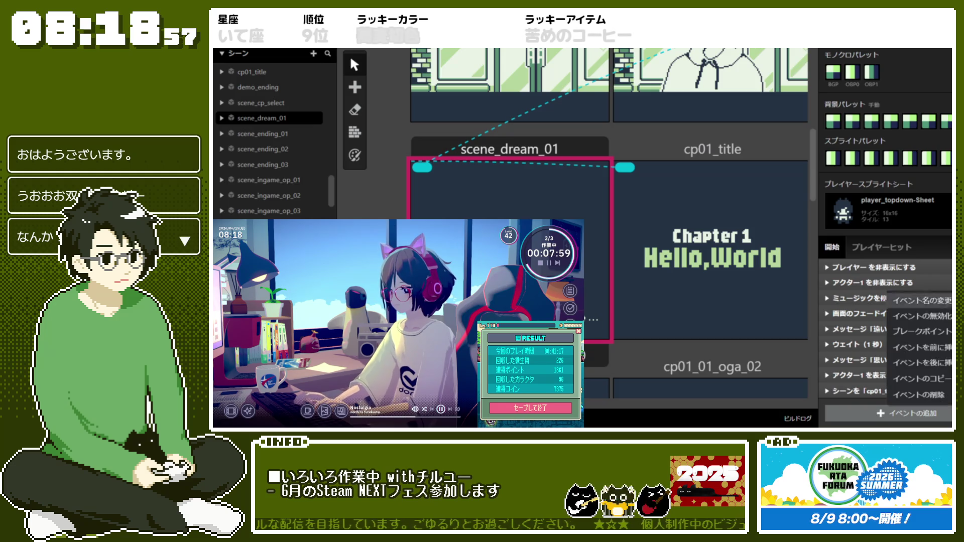
pyautogui.click(921, 315)
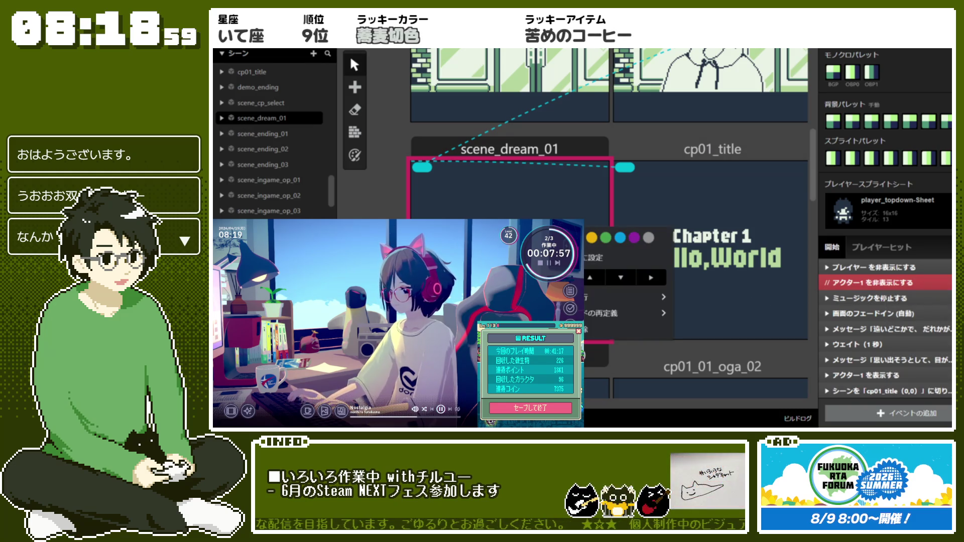
pyautogui.click(699, 303)
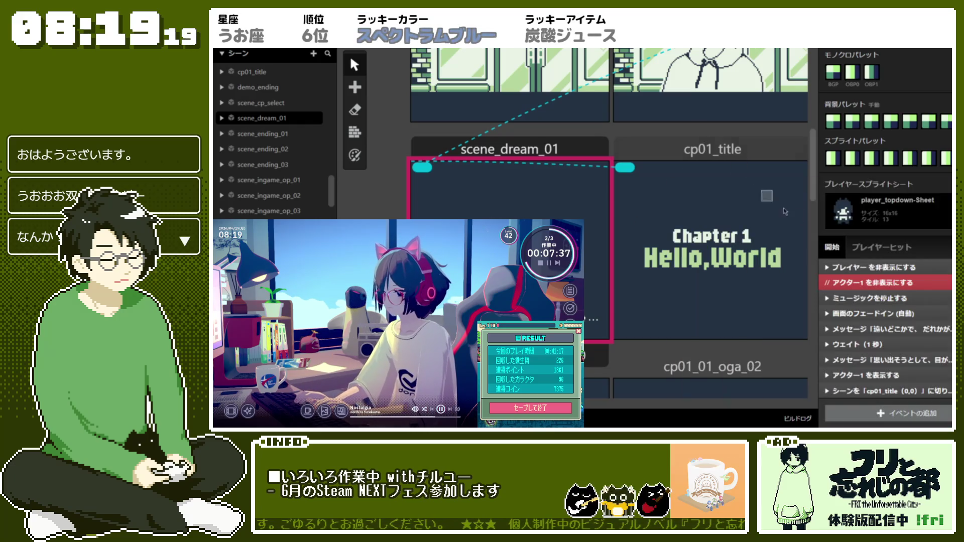
pyautogui.rightClick(887, 289)
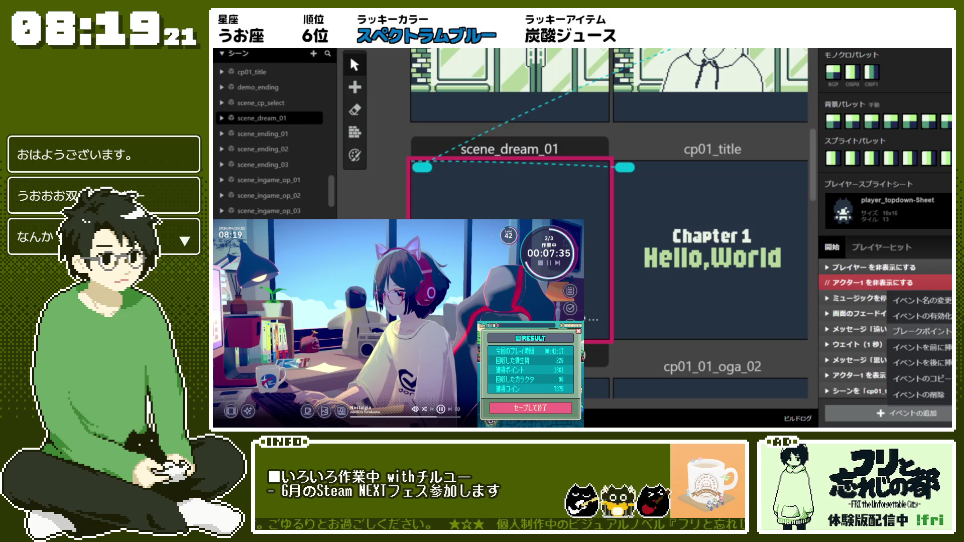
pyautogui.click(921, 315)
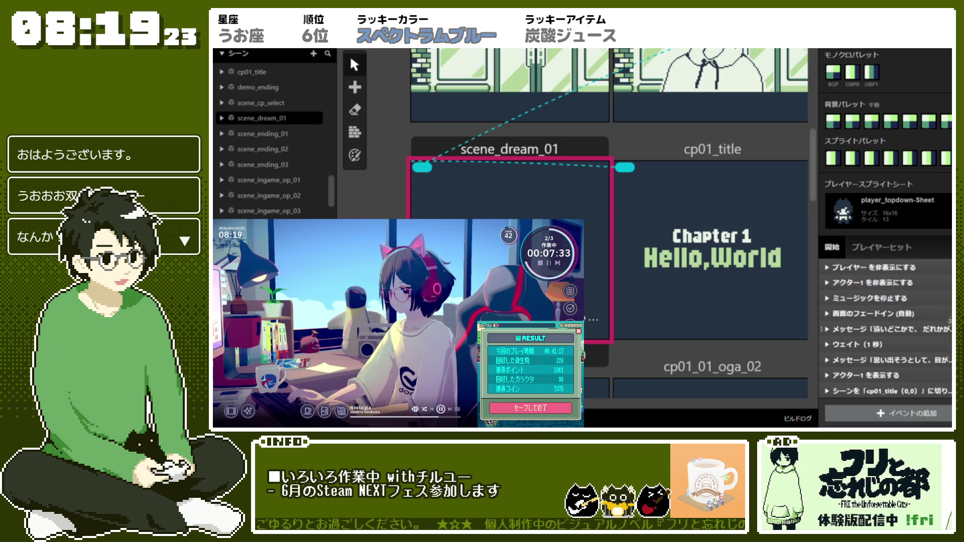
pyautogui.click(891, 282)
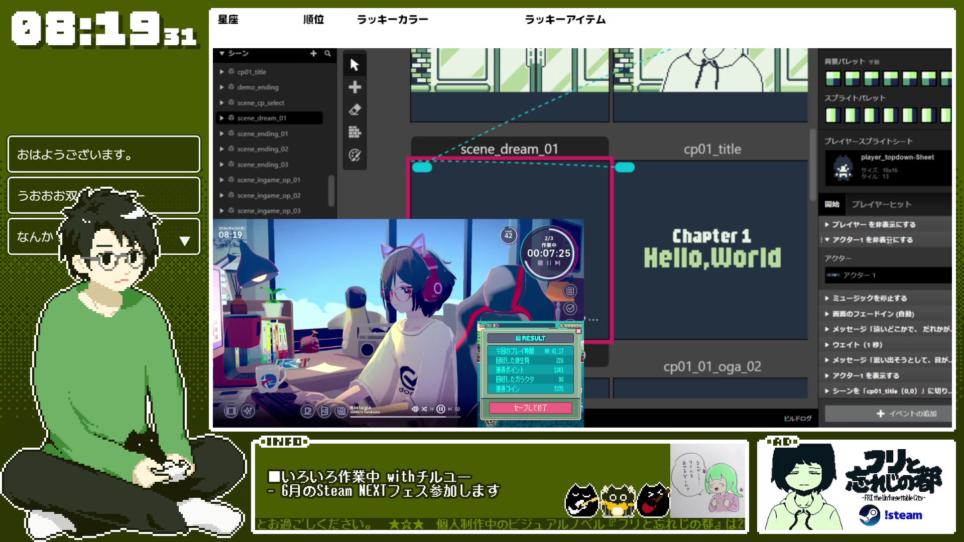
pyautogui.click(889, 242)
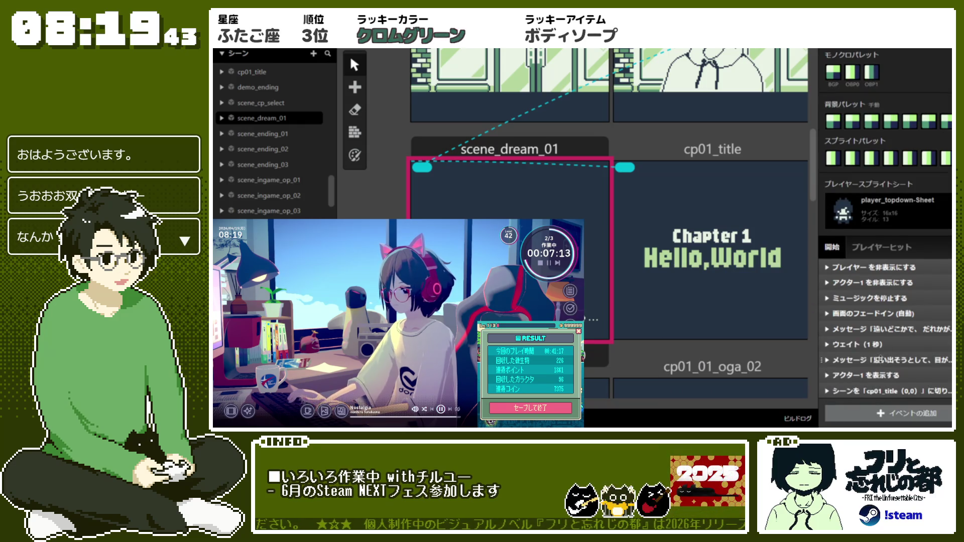
pyautogui.click(881, 360)
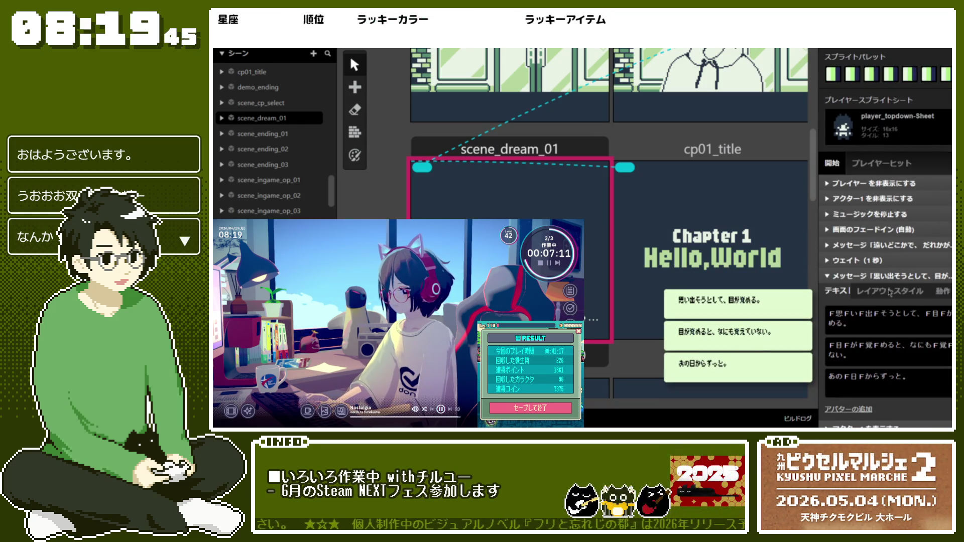
pyautogui.click(889, 276)
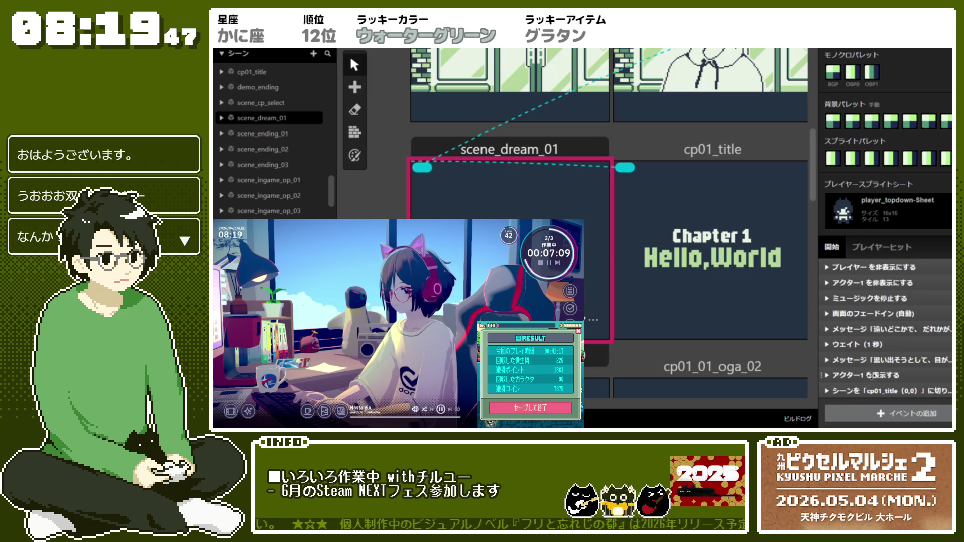
pyautogui.click(872, 376)
pyautogui.click(883, 330)
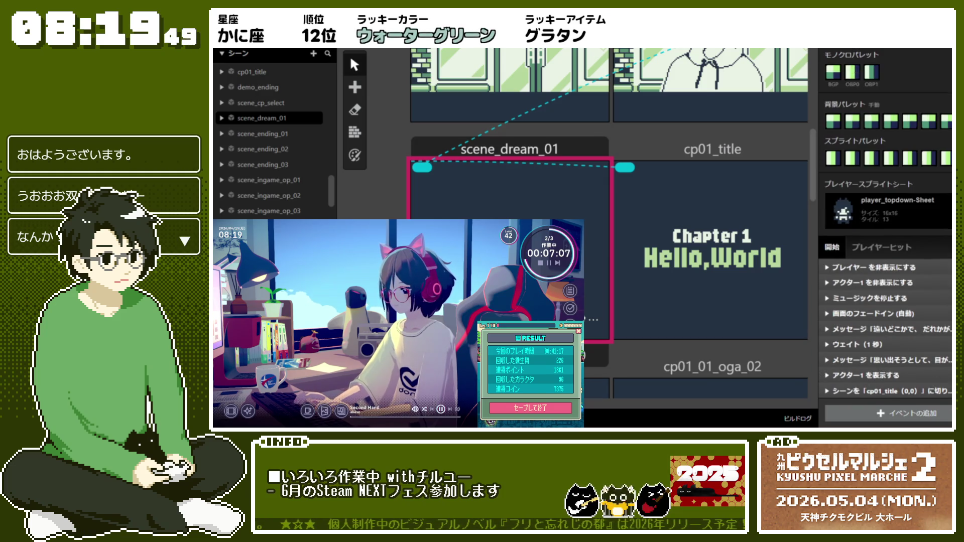
pyautogui.rightClick(841, 377)
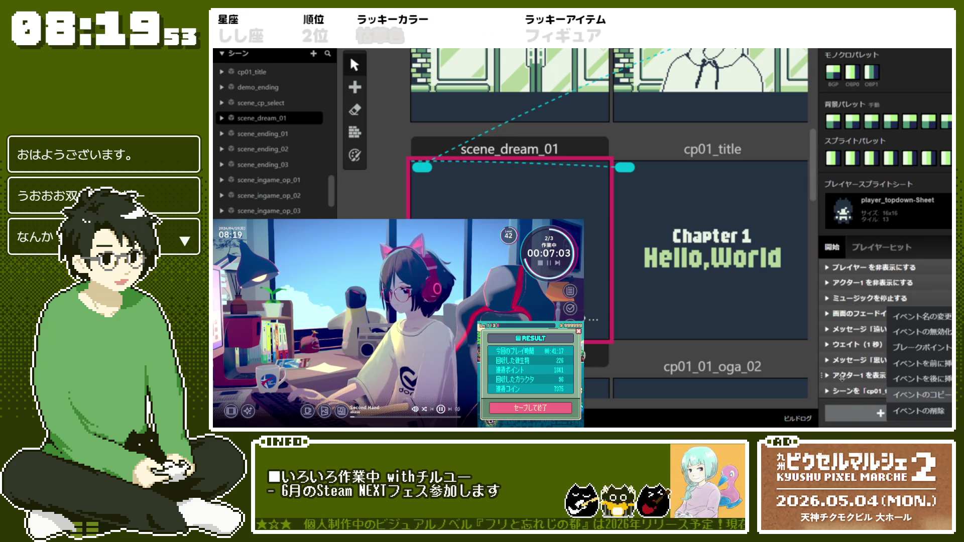
pyautogui.click(849, 388)
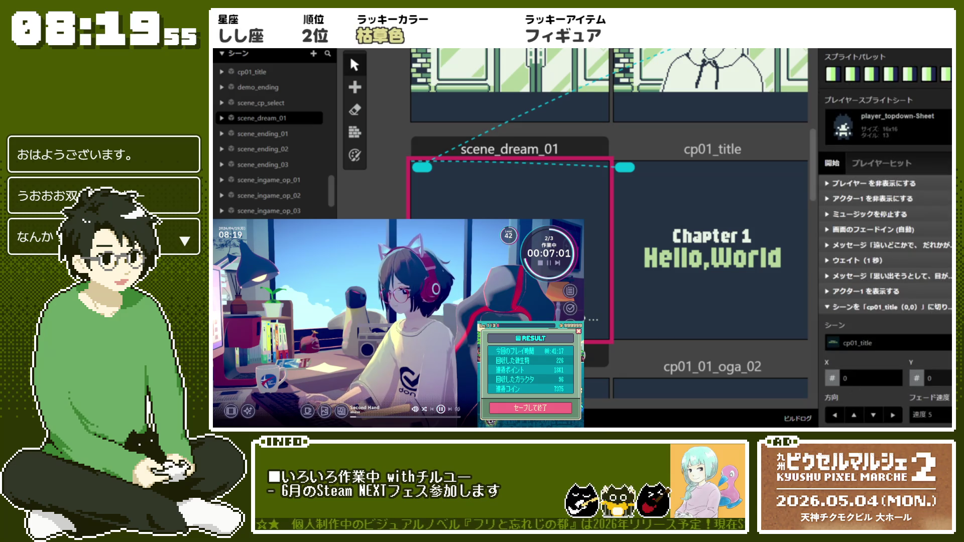
# Step: Insert a Wait event just before the Change Scene to cp01_title
pyautogui.click(854, 307)
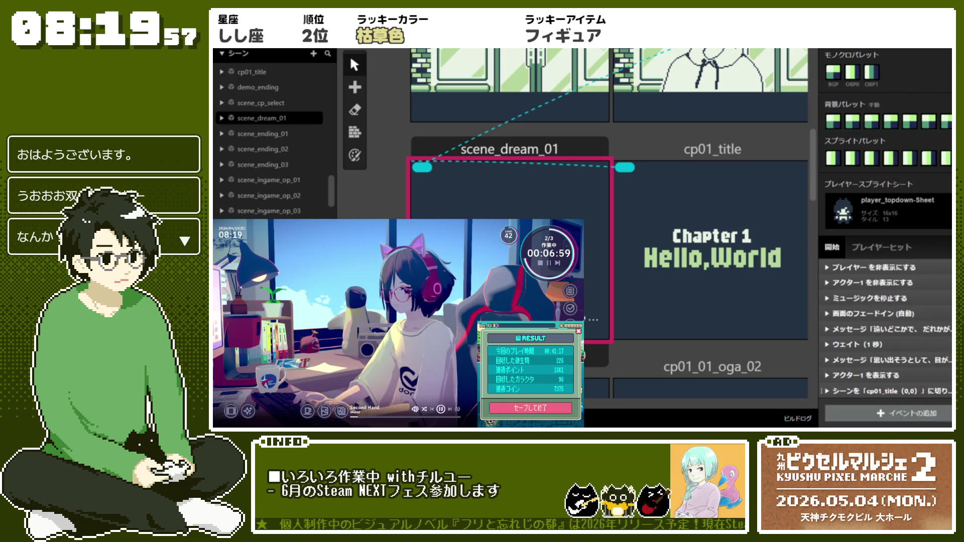
pyautogui.click(899, 413)
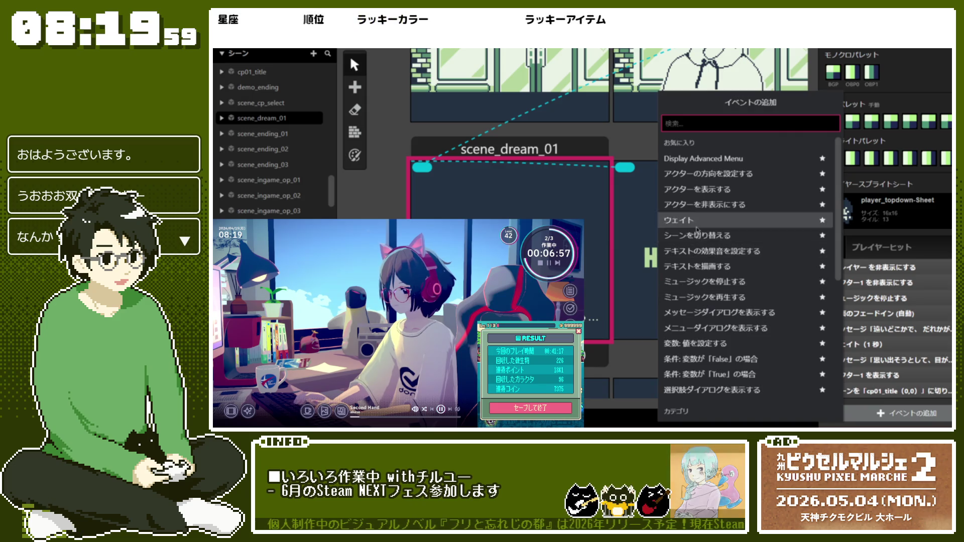
pyautogui.click(696, 221)
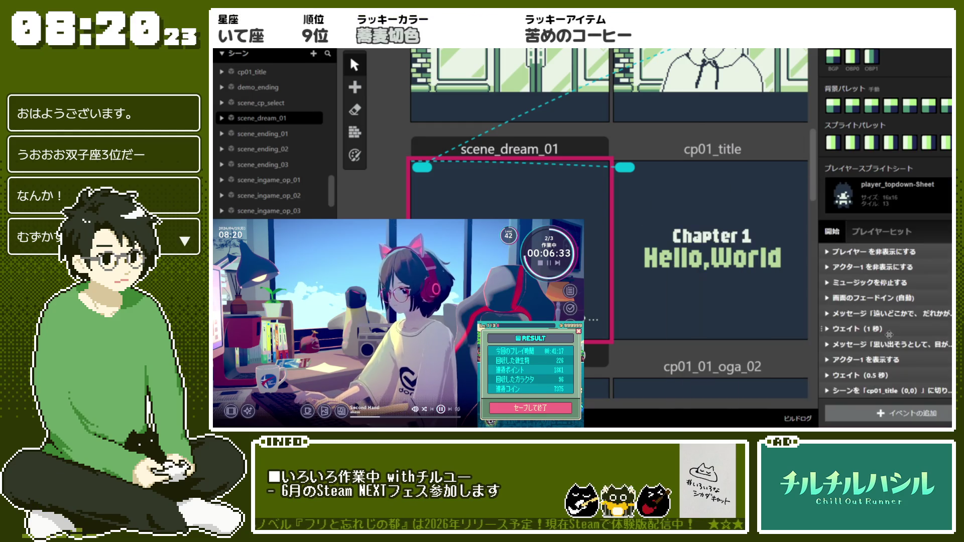
# Step: Set the new Wait event's length to 1 second and collapse it
pyautogui.click(912, 372)
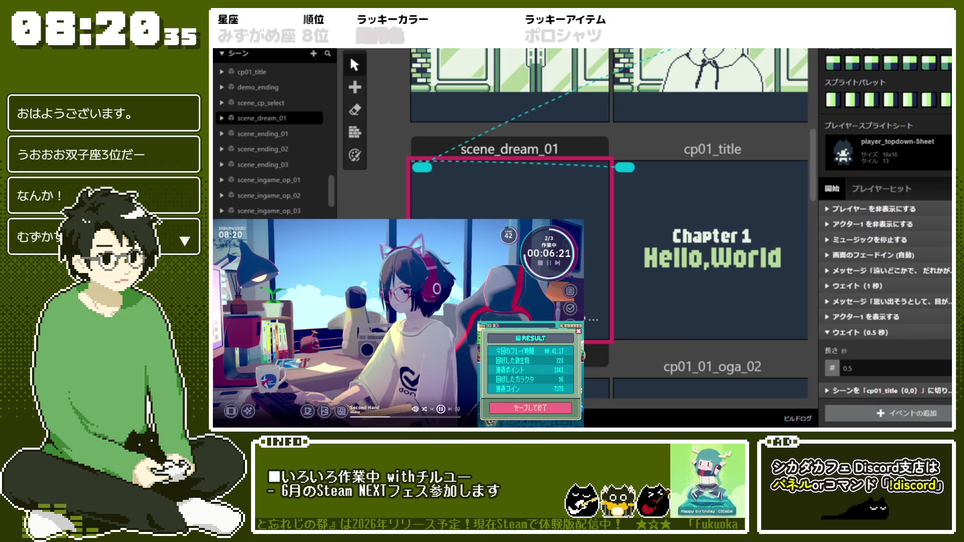
pyautogui.click(852, 368)
pyautogui.press('BackSpace')
pyautogui.write('7')
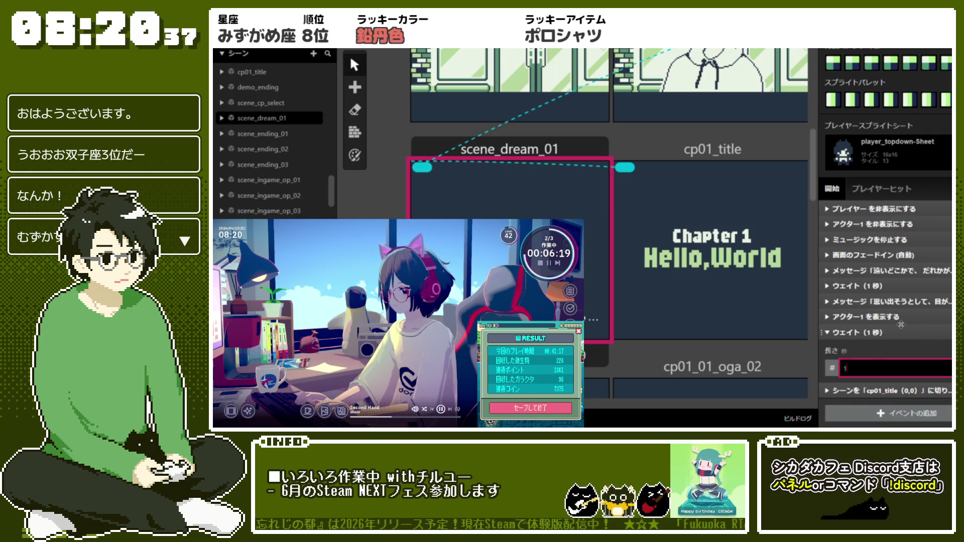
pyautogui.click(899, 330)
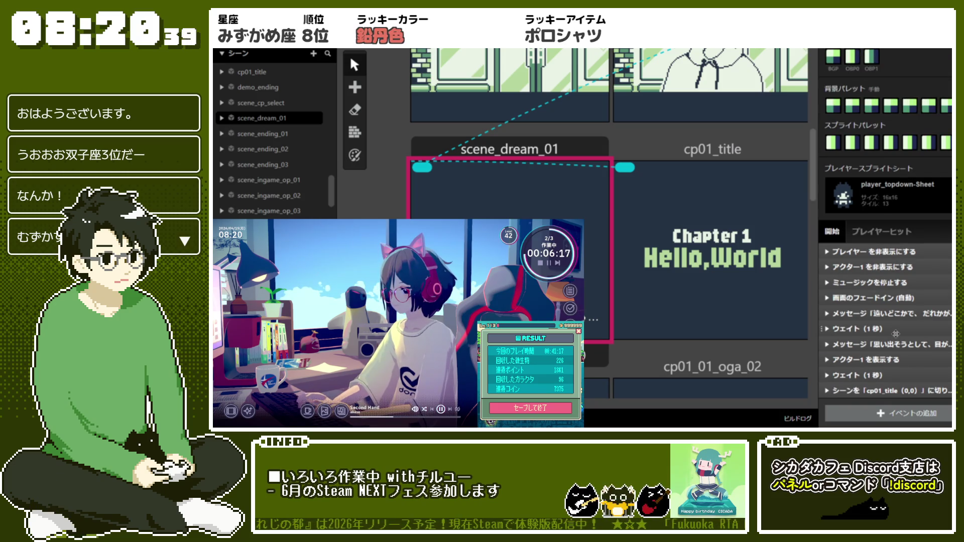
pyautogui.rightClick(522, 232)
pyautogui.click(716, 302)
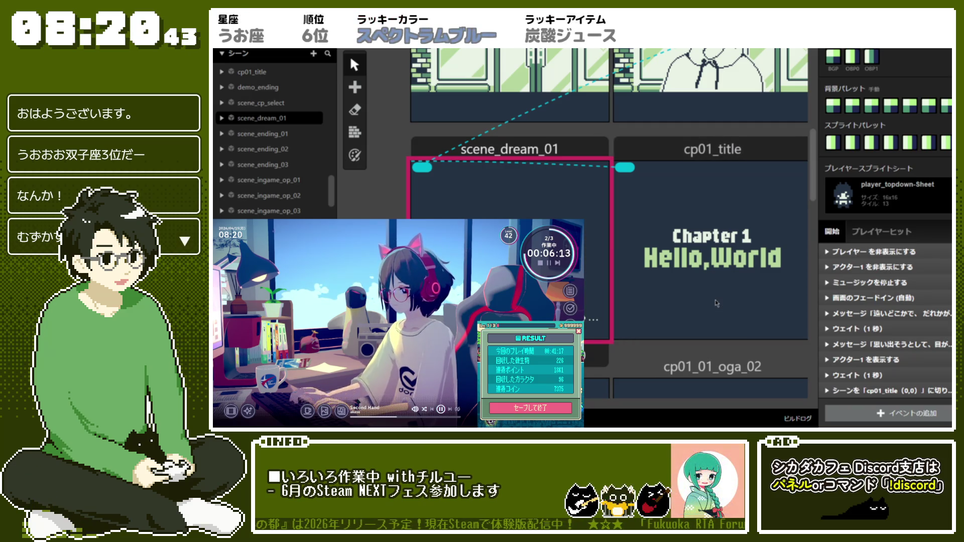
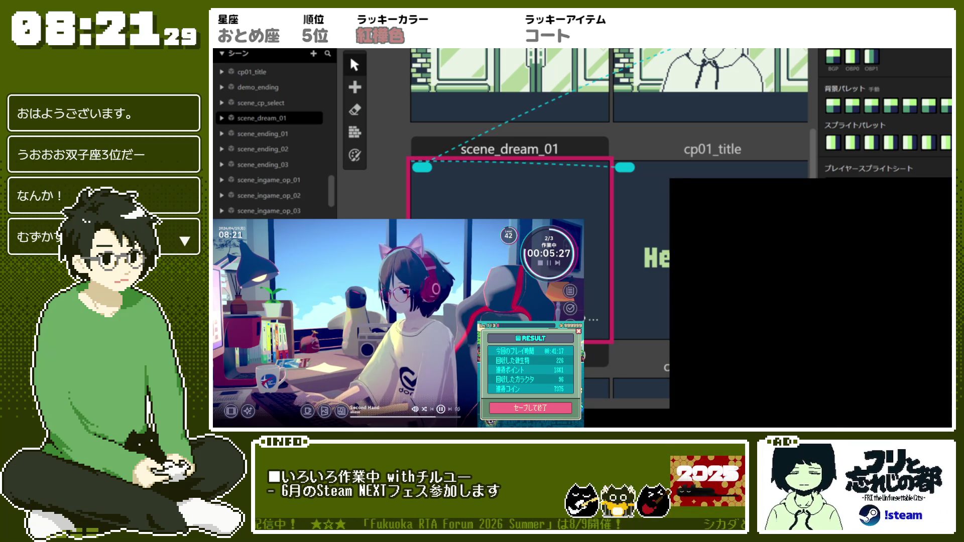
# Step: Launch a test play of the game starting from scene_prologue_05
pyautogui.click(651, 167)
pyautogui.hscroll(3, 651, 166)
pyautogui.hscroll(-5, 567, 166)
pyautogui.click(567, 165)
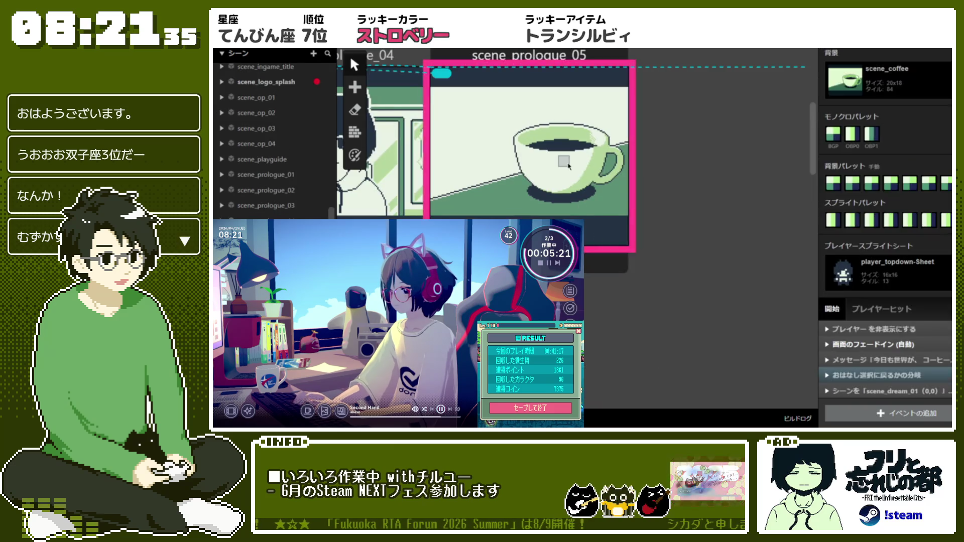
pyautogui.rightClick(568, 165)
pyautogui.click(727, 233)
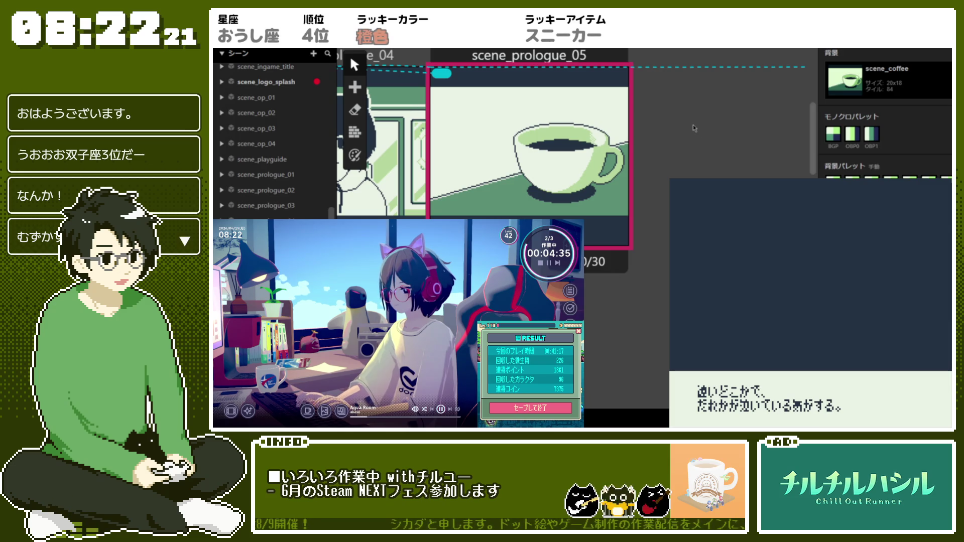
# Step: Close the game preview and dismiss the build-target list without exporting anything
pyautogui.click(693, 125)
pyautogui.click(913, 57)
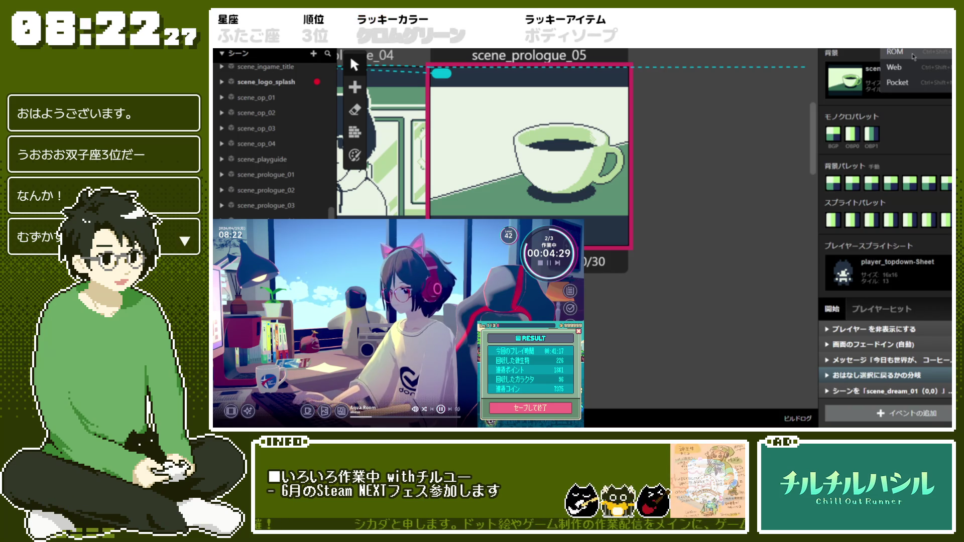
pyautogui.click(833, 151)
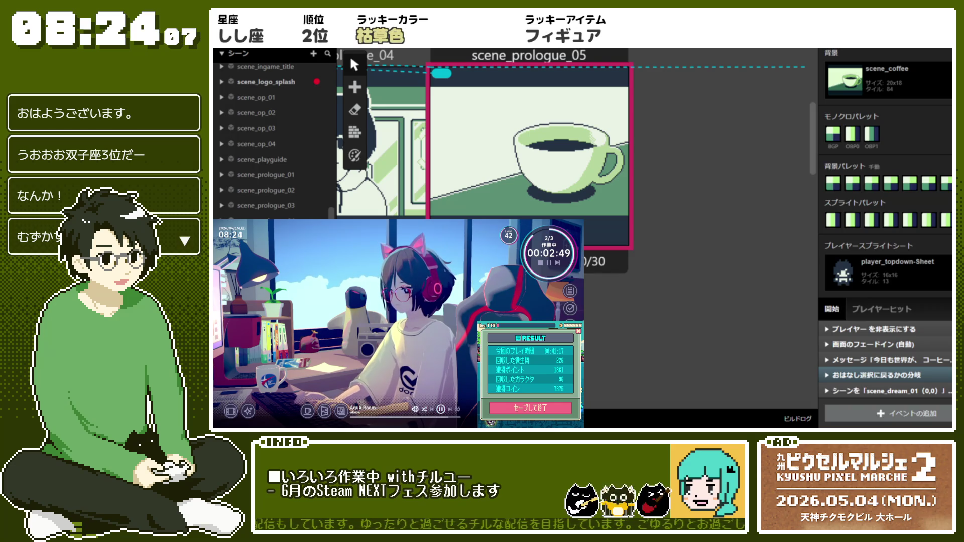
pyautogui.scroll(5, 627, 352)
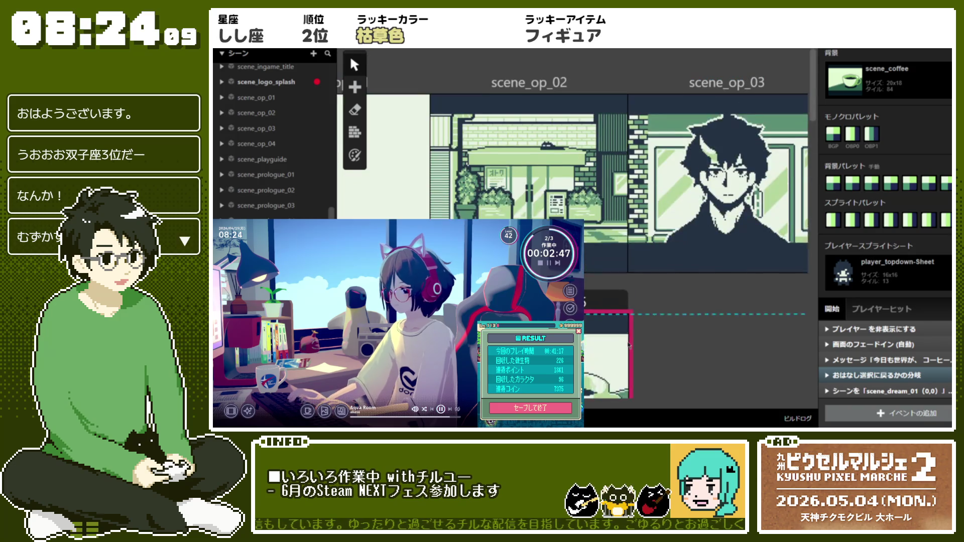
# Step: Select scene_title, check its choice dialog options, then collapse the choice dialog and If $Local0 events
pyautogui.scroll(5, 708, 119)
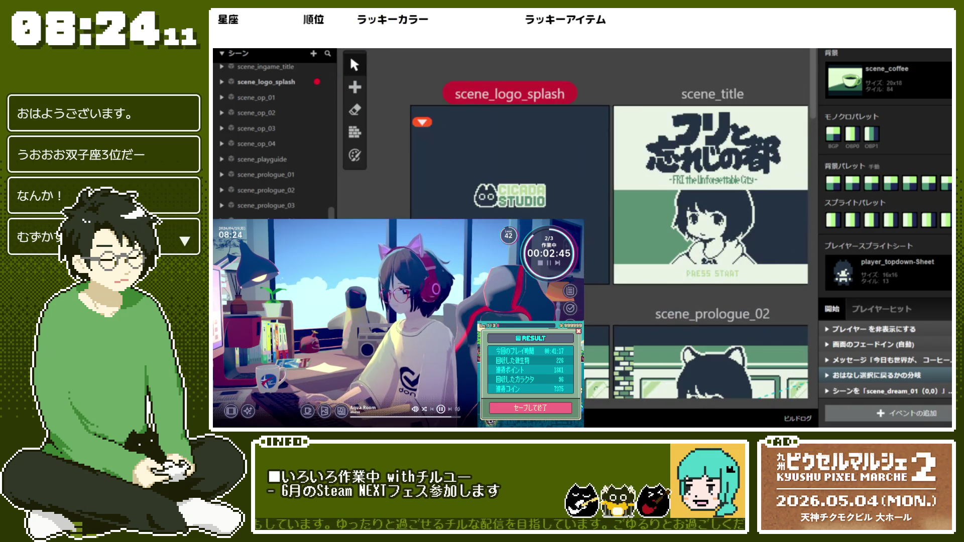
pyautogui.click(707, 119)
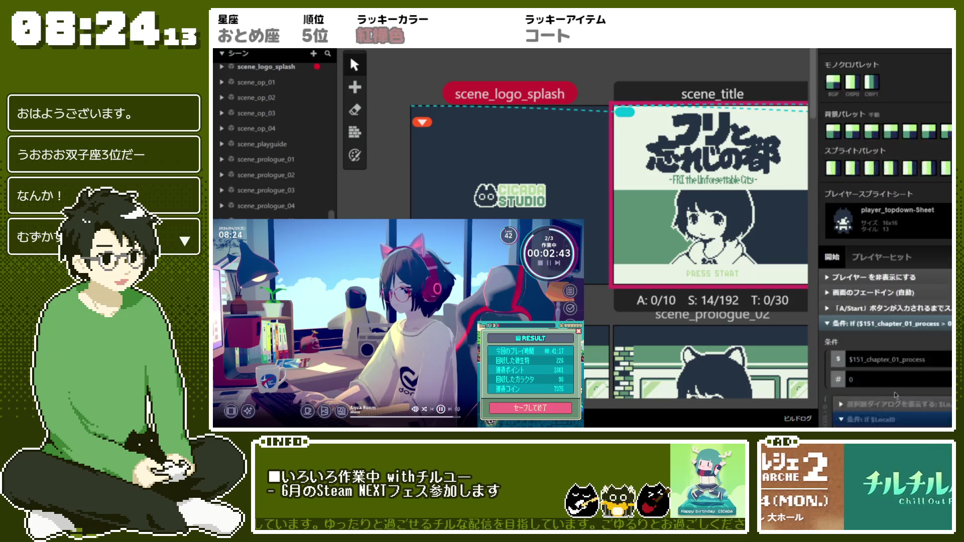
pyautogui.scroll(-5, 895, 392)
pyautogui.scroll(-3, 895, 392)
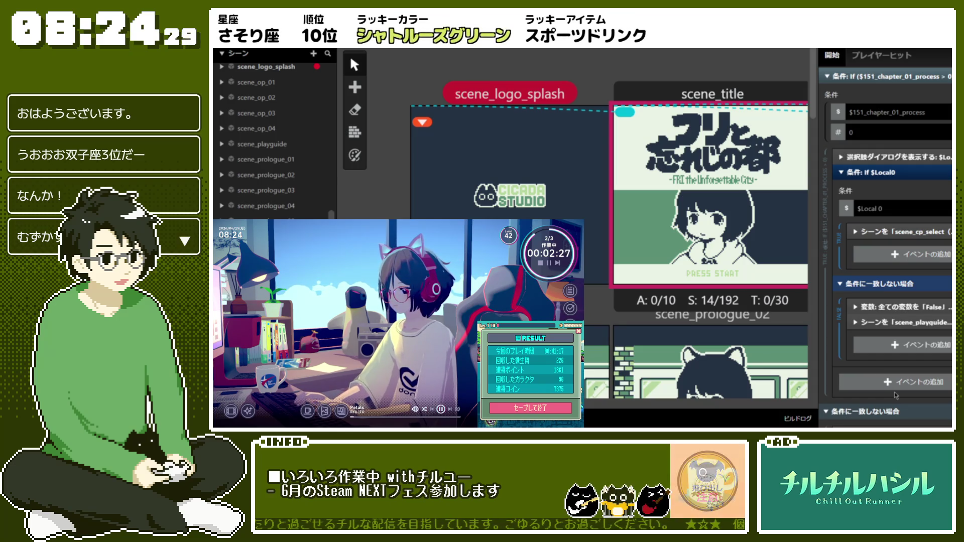
pyautogui.scroll(-3, 820, 201)
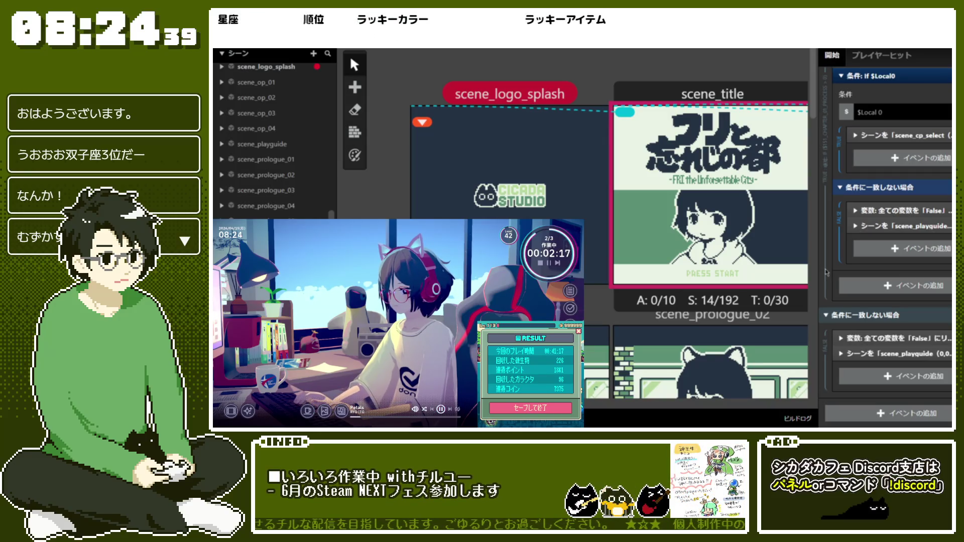
pyautogui.scroll(4, 874, 184)
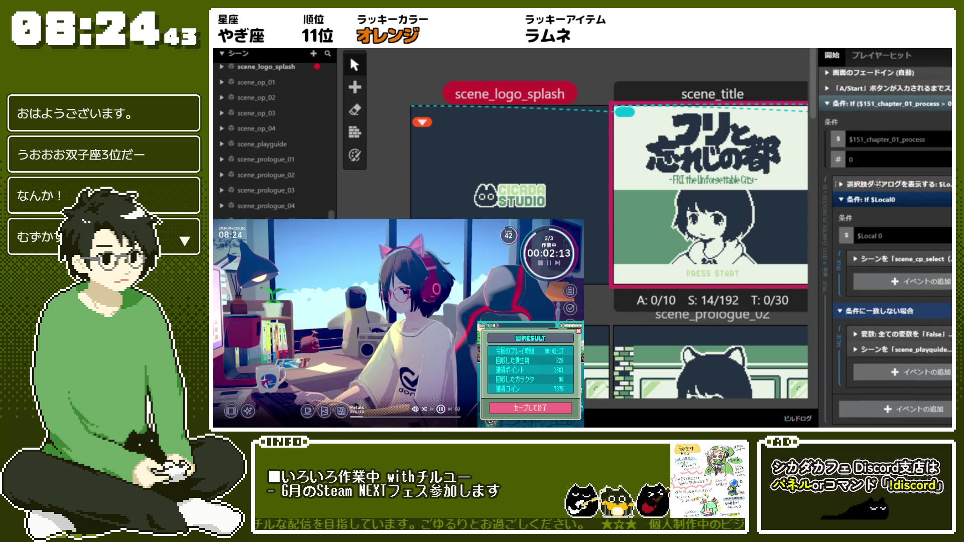
pyautogui.click(874, 184)
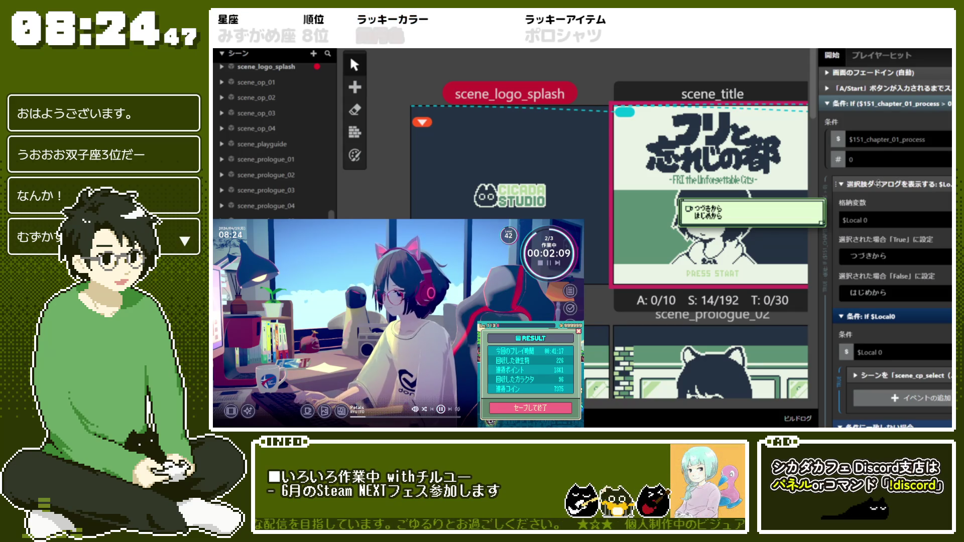
pyautogui.click(876, 184)
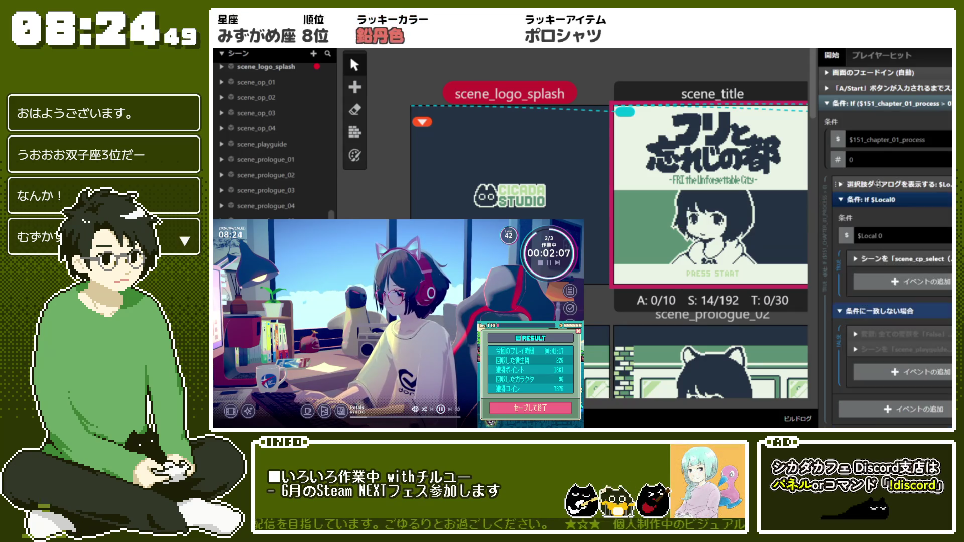
pyautogui.click(877, 198)
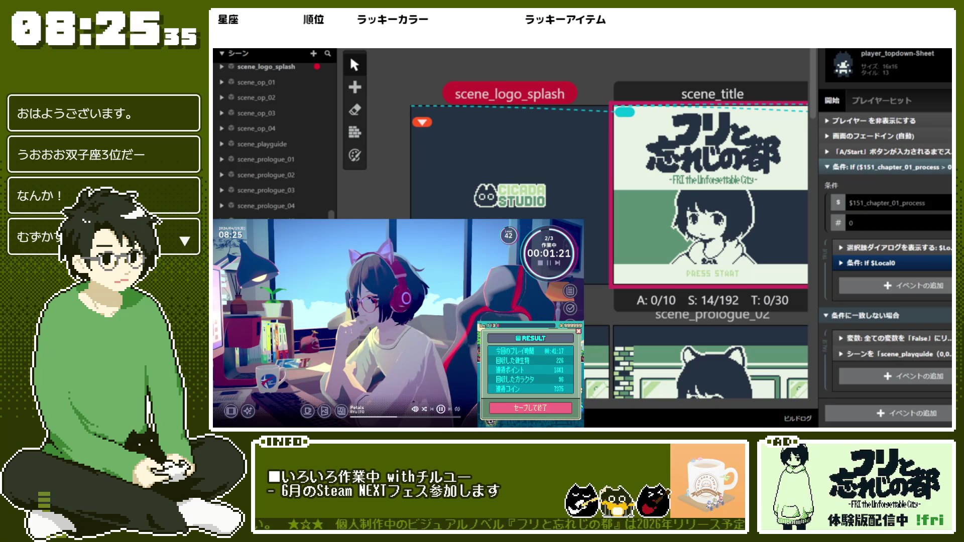
pyautogui.hscroll(15, 757, 373)
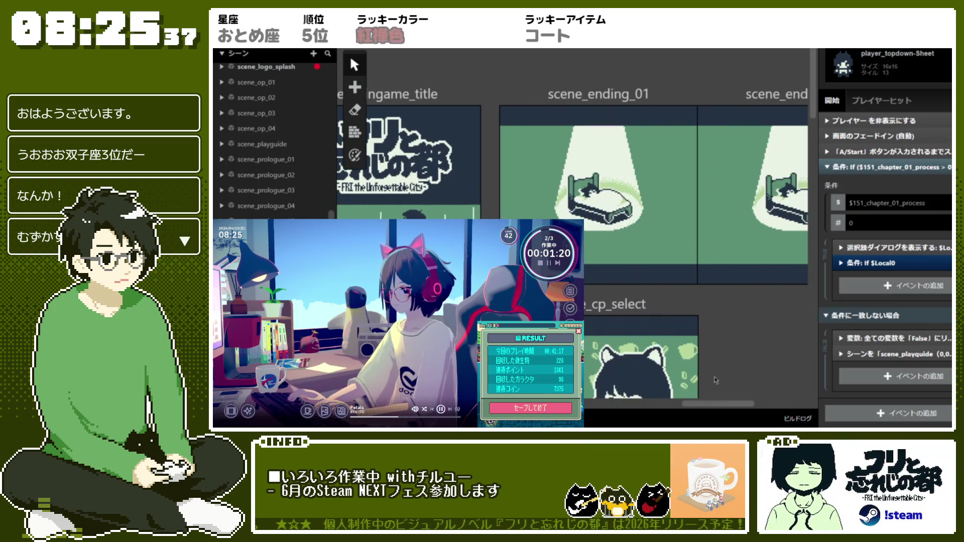
pyautogui.hscroll(-15, 757, 373)
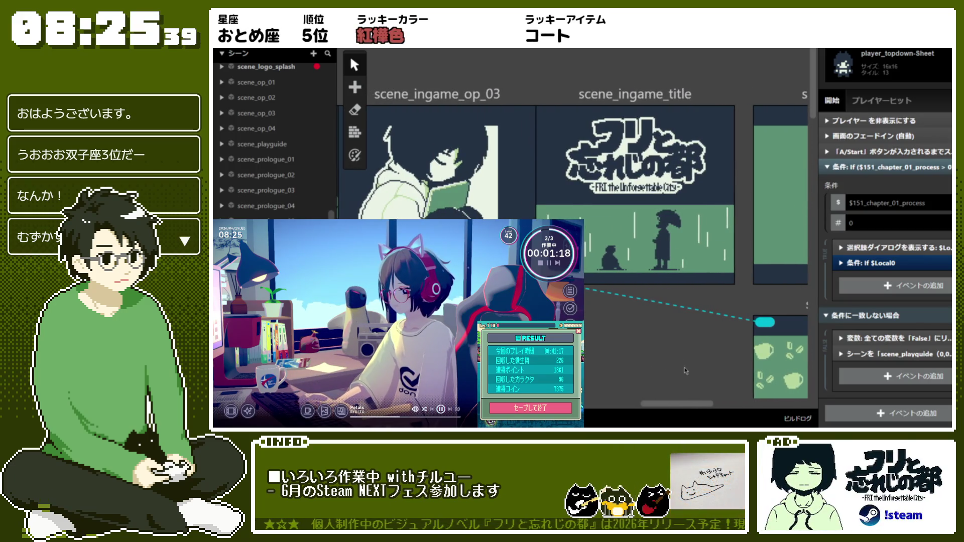
pyautogui.click(723, 281)
pyautogui.scroll(-2, 882, 303)
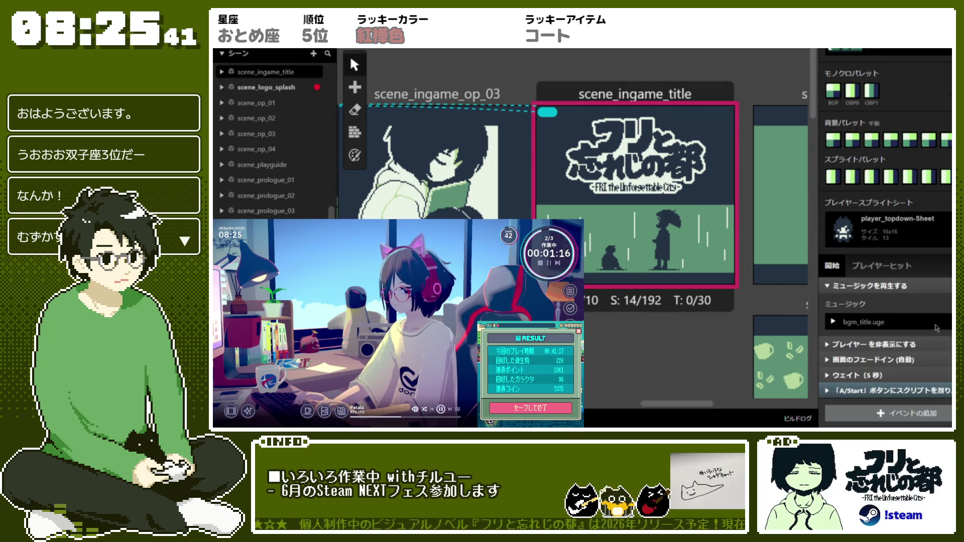
pyautogui.hscroll(-10, 684, 406)
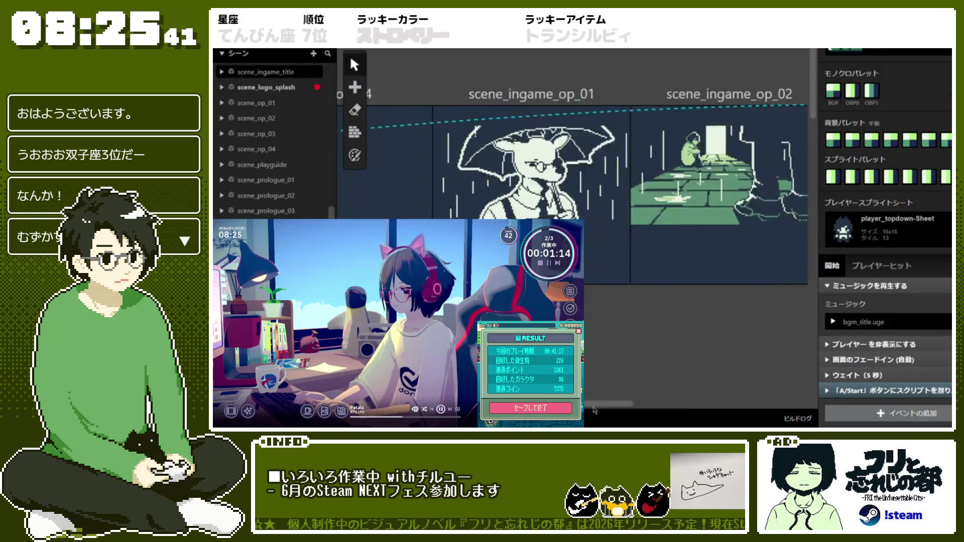
pyautogui.hscroll(-3, 586, 224)
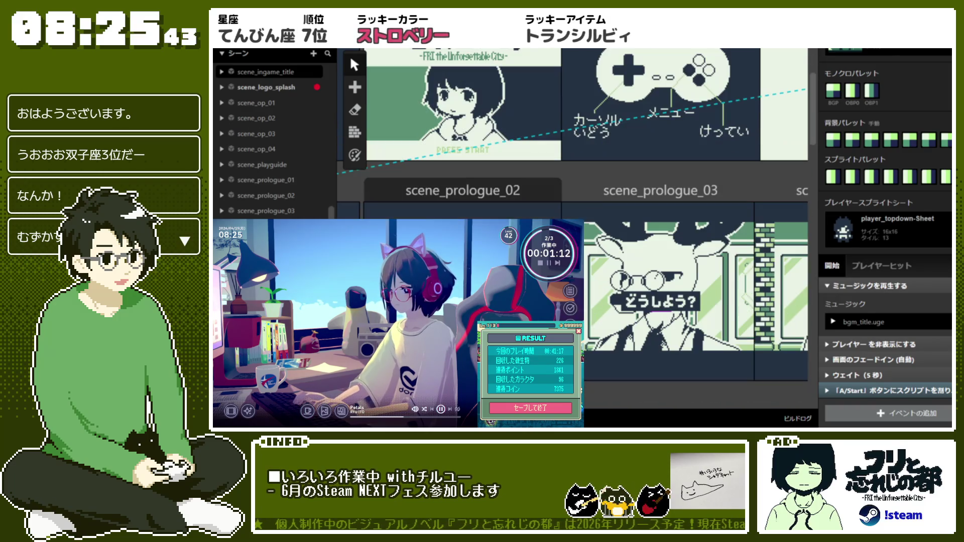
pyautogui.hscroll(-3, 586, 224)
pyautogui.hscroll(10, 585, 223)
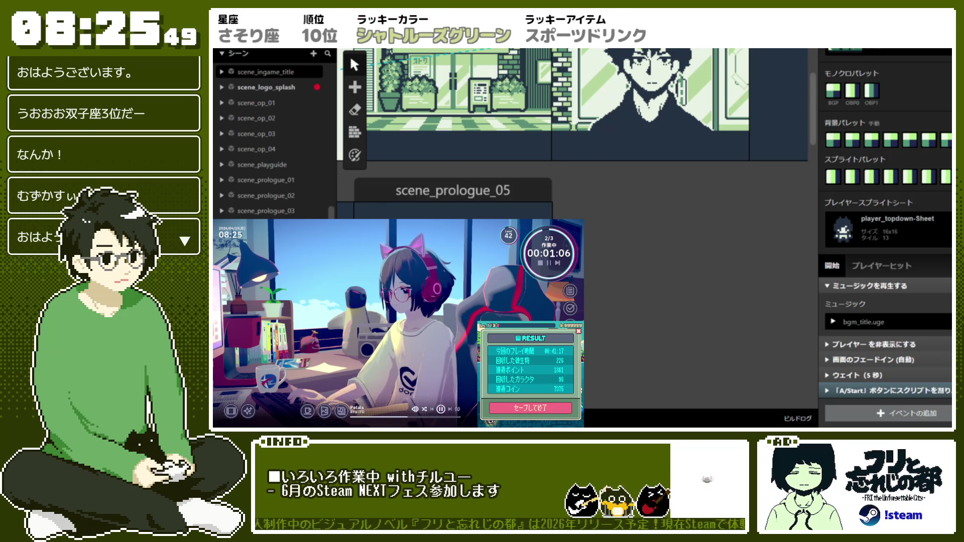
pyautogui.click(452, 190)
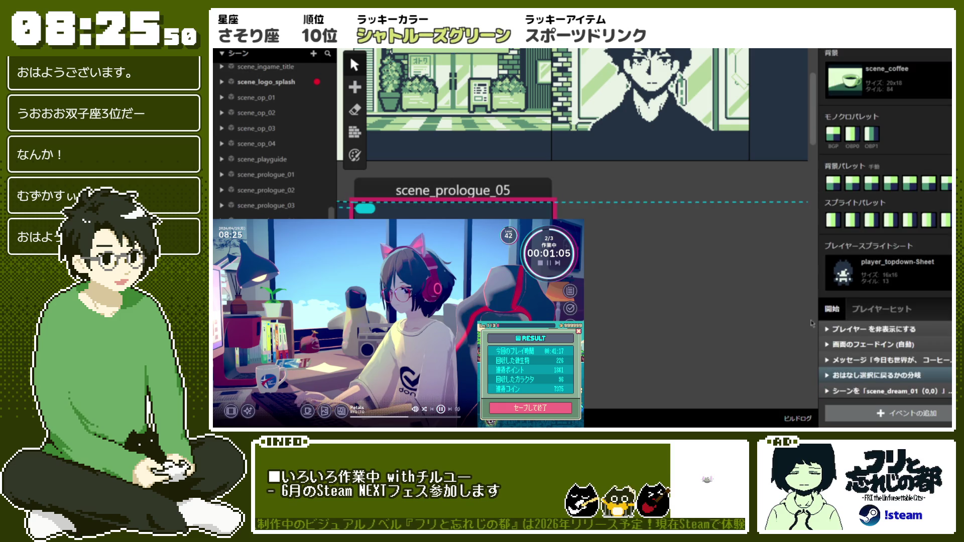
pyautogui.click(924, 380)
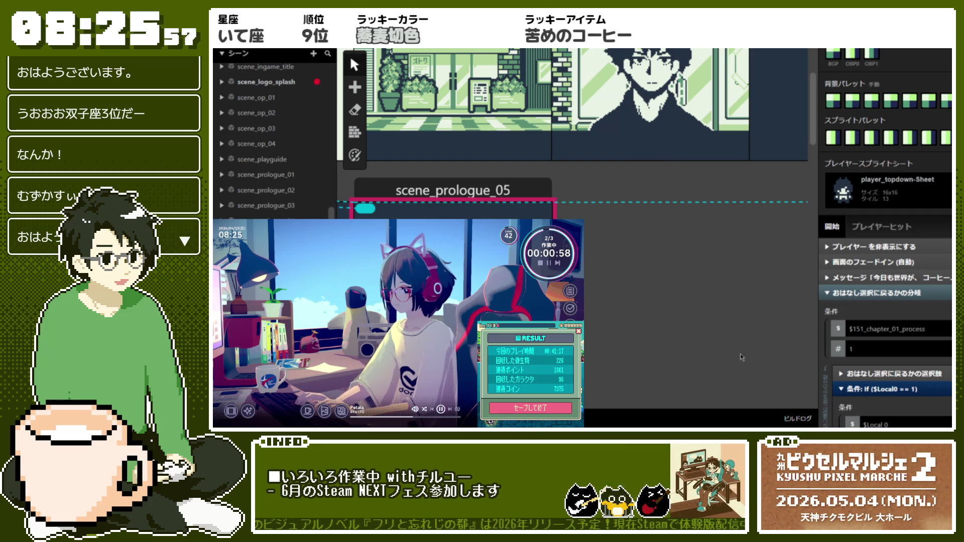
pyautogui.scroll(5, 572, 236)
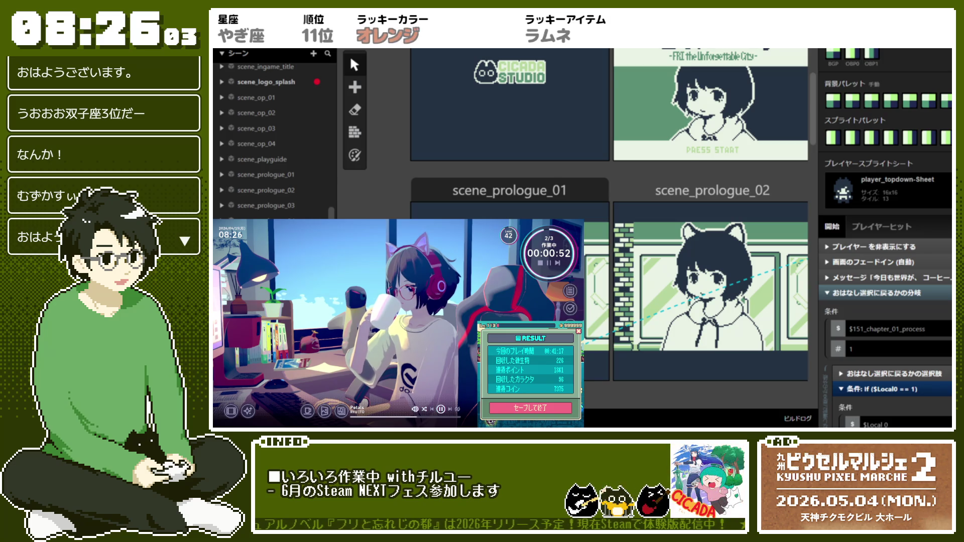
pyautogui.scroll(2, 641, 157)
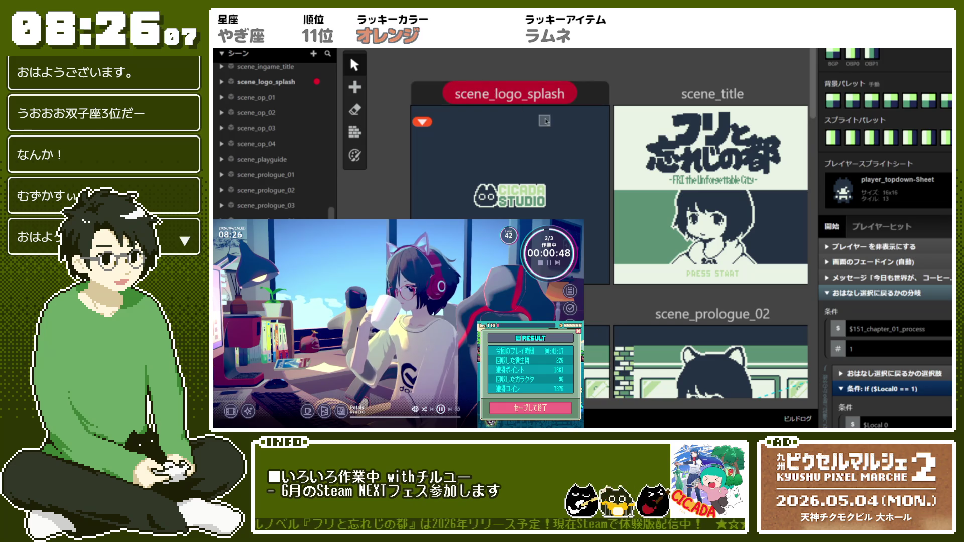
pyautogui.click(713, 95)
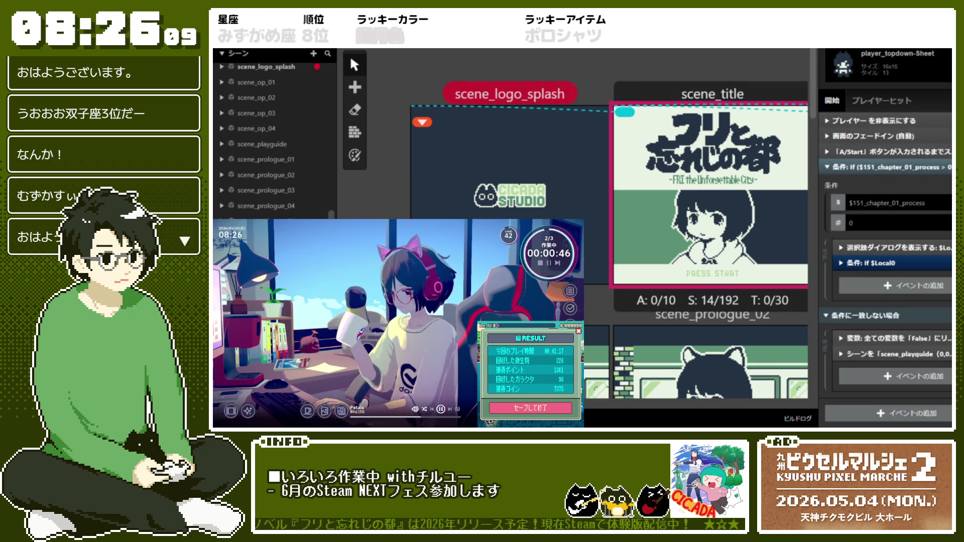
# Step: Expand the chapter-progress condition, If $Local0, choice dialog and reset-all-variables events to inspect them
pyautogui.hscroll(5, 572, 151)
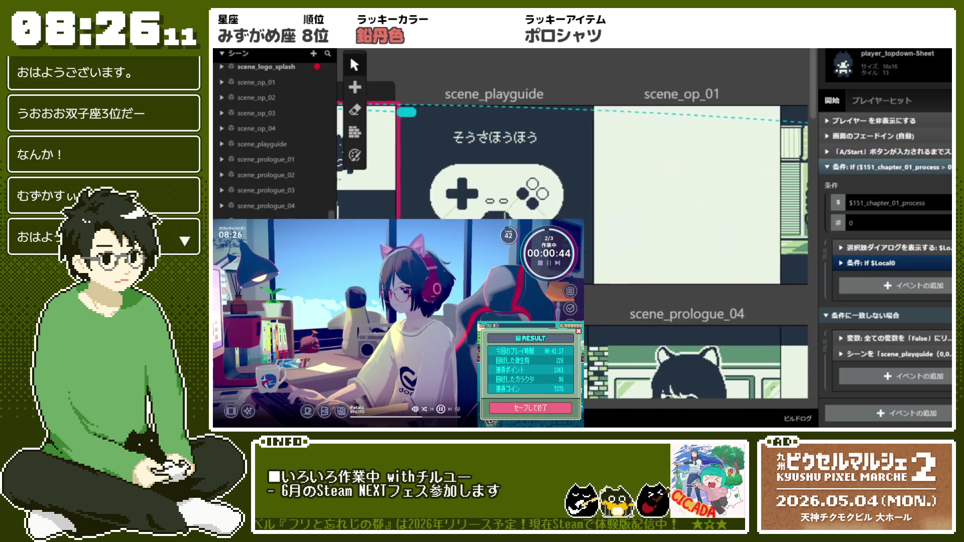
pyautogui.hscroll(-4, 573, 150)
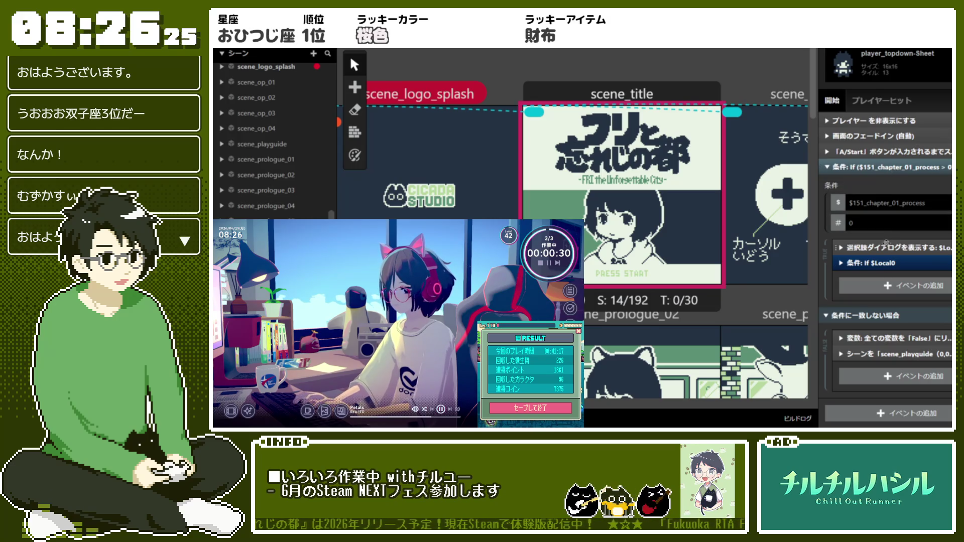
pyautogui.scroll(5, 899, 167)
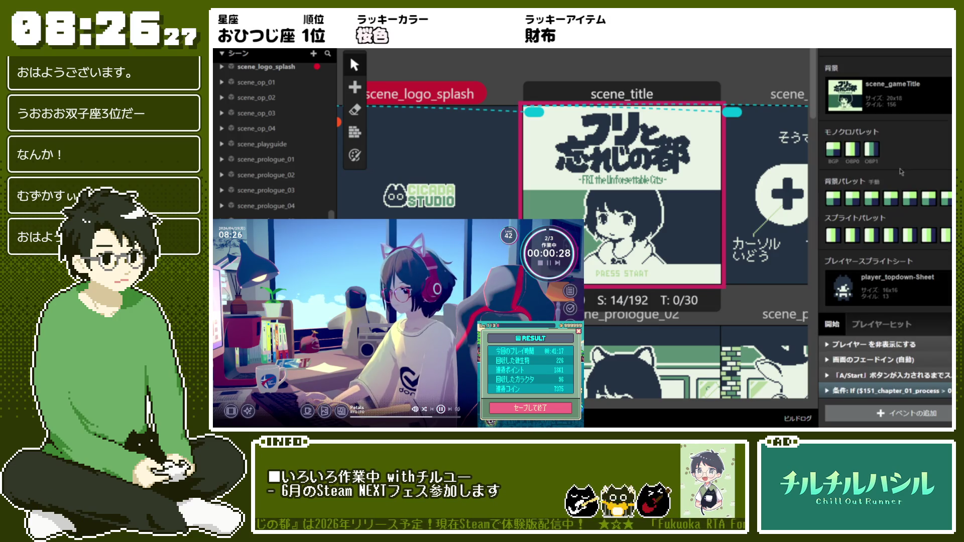
pyautogui.click(858, 396)
pyautogui.scroll(-5, 859, 397)
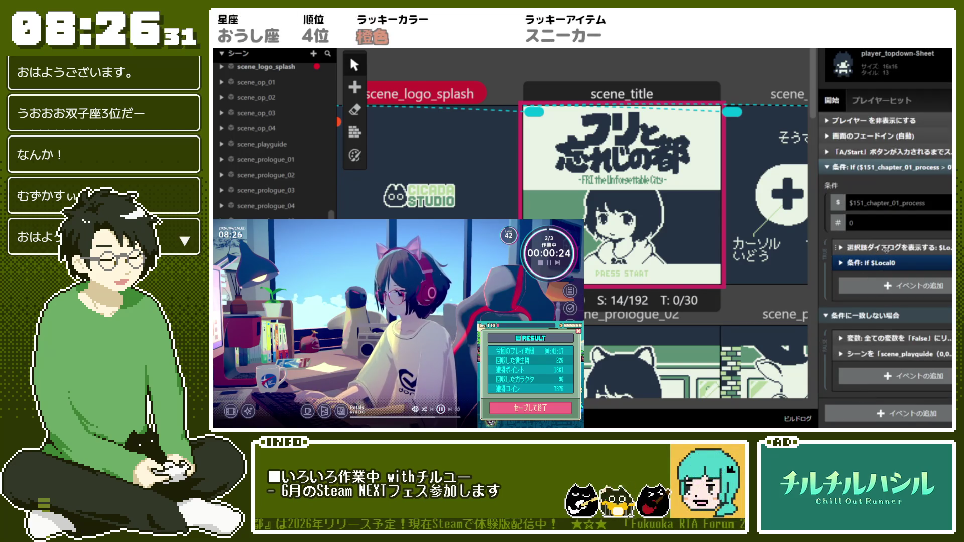
pyautogui.click(881, 264)
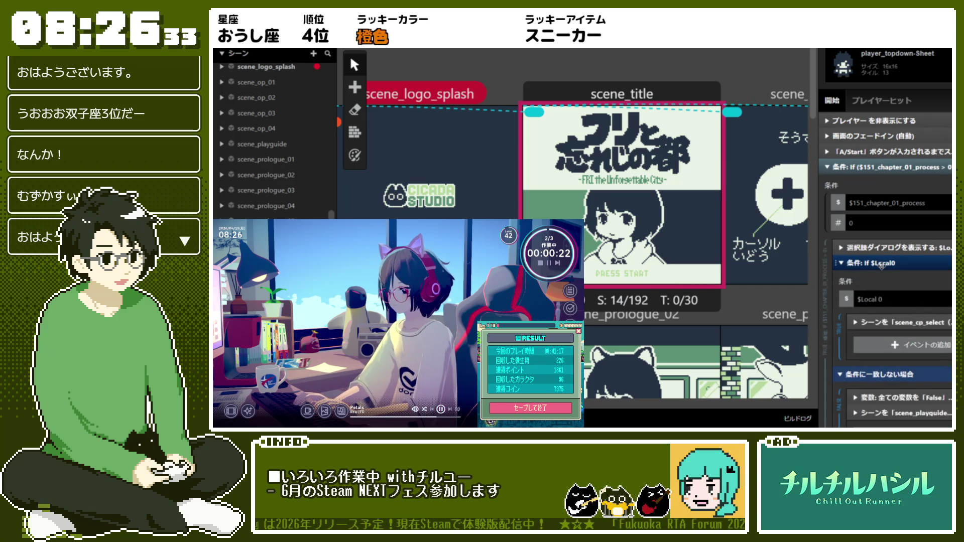
pyautogui.scroll(-1, 881, 266)
pyautogui.click(881, 210)
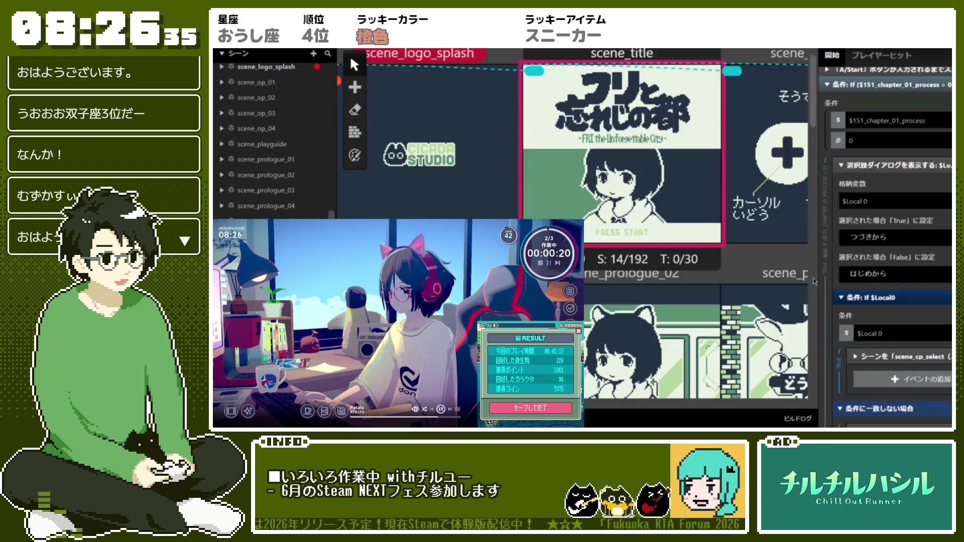
pyautogui.scroll(-2, 853, 241)
pyautogui.scroll(-1, 900, 296)
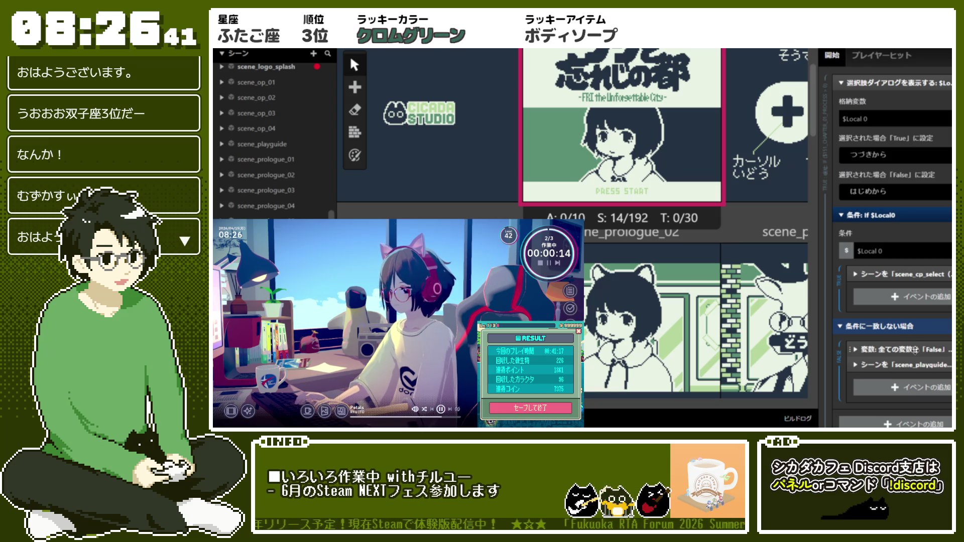
pyautogui.click(915, 350)
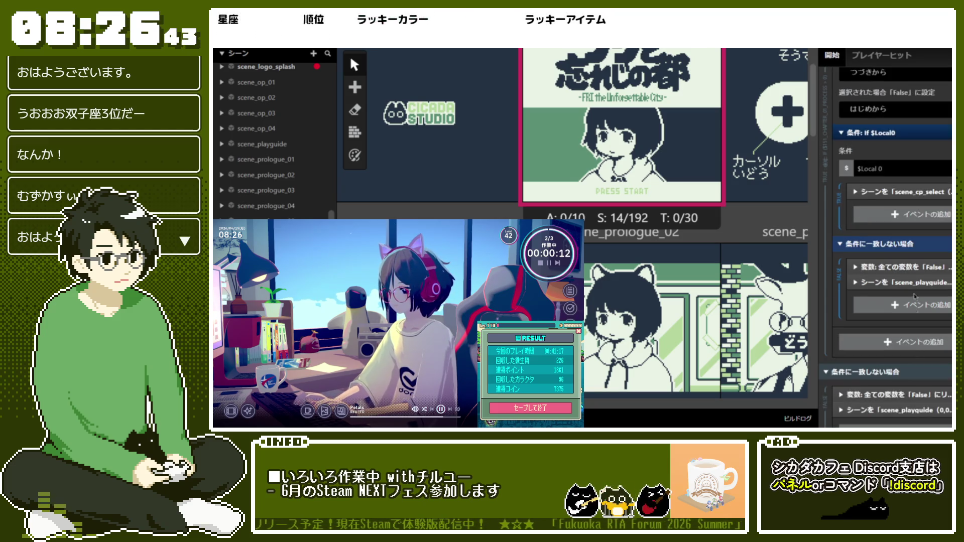
pyautogui.scroll(-2, 914, 269)
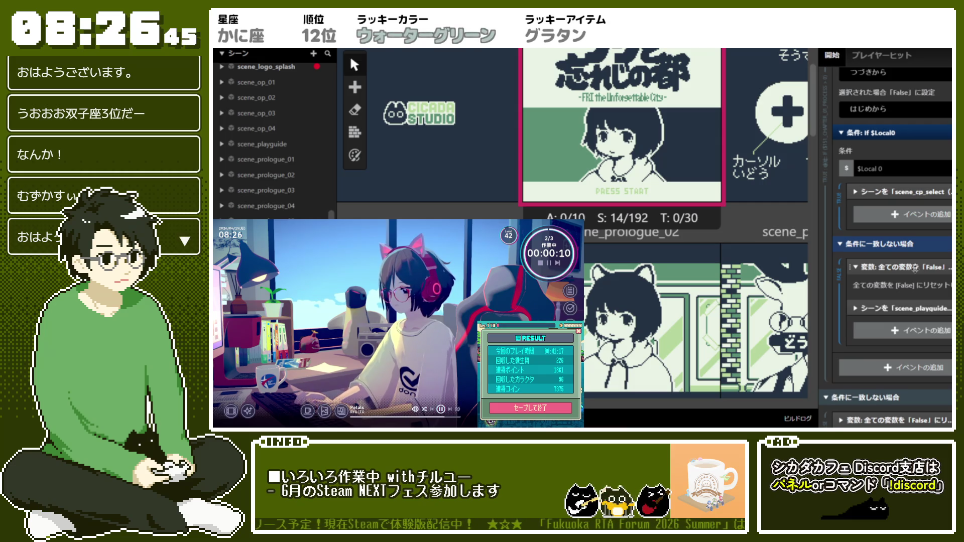
pyautogui.click(915, 268)
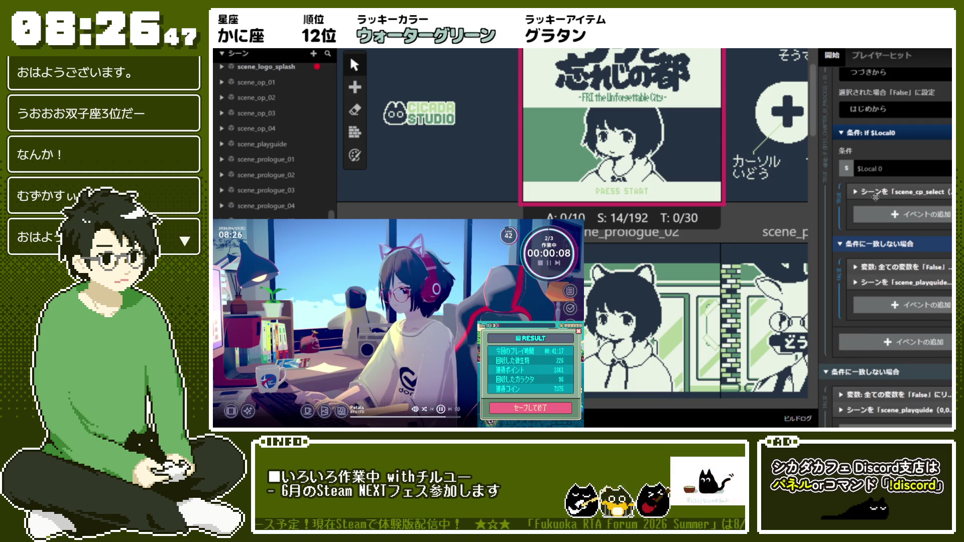
# Step: Check the scene_playguide scene change, then collapse the choice dialog, If $Local0 and chapter-progress events
pyautogui.scroll(5, 893, 200)
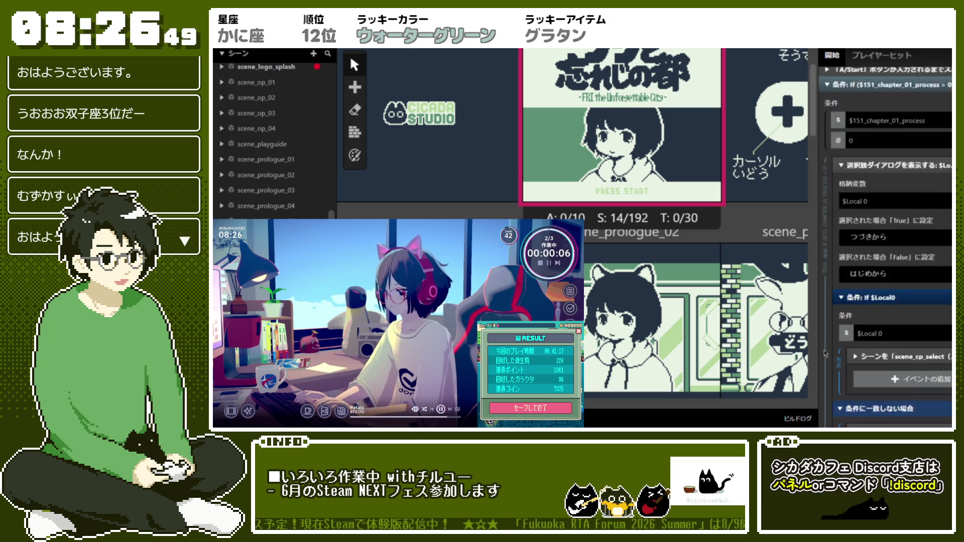
pyautogui.click(892, 206)
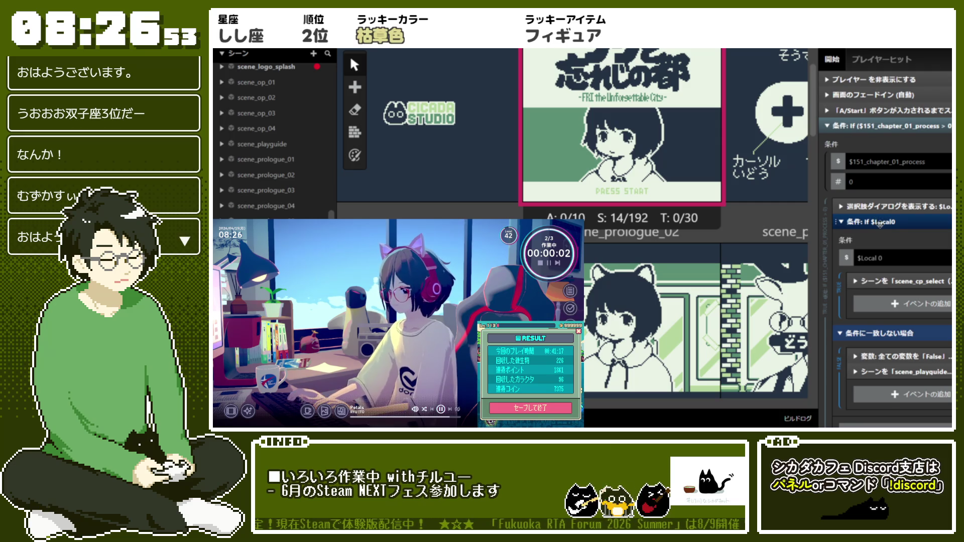
pyautogui.click(880, 225)
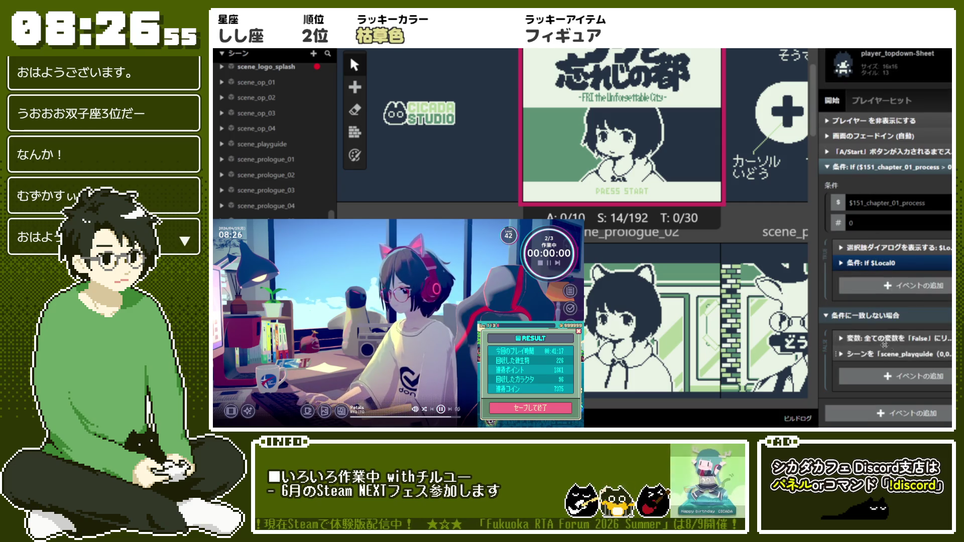
pyautogui.click(871, 262)
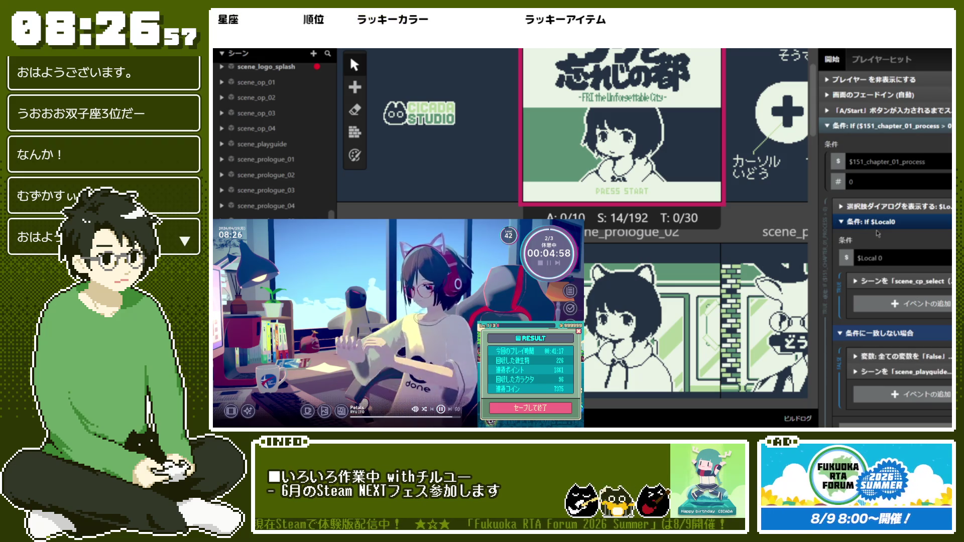
pyautogui.click(876, 222)
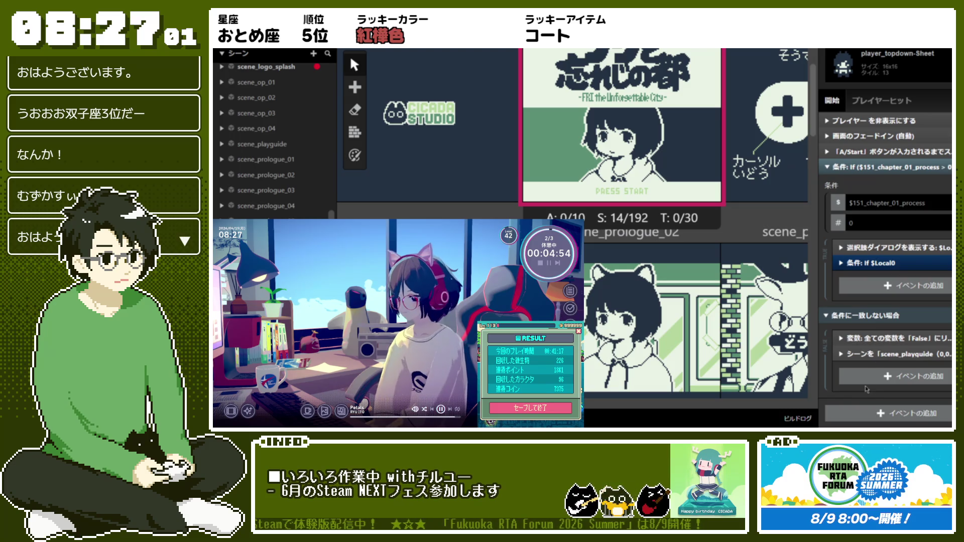
pyautogui.click(874, 354)
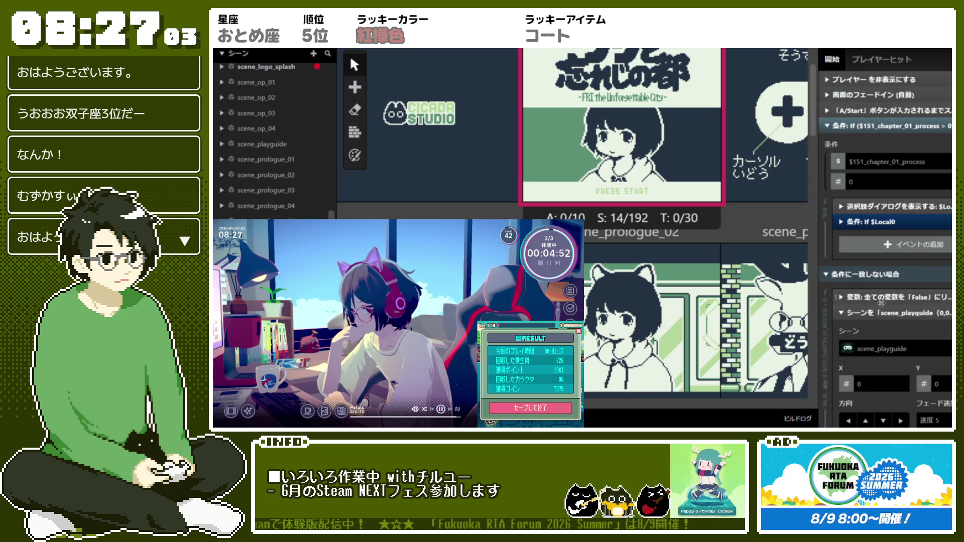
pyautogui.click(880, 224)
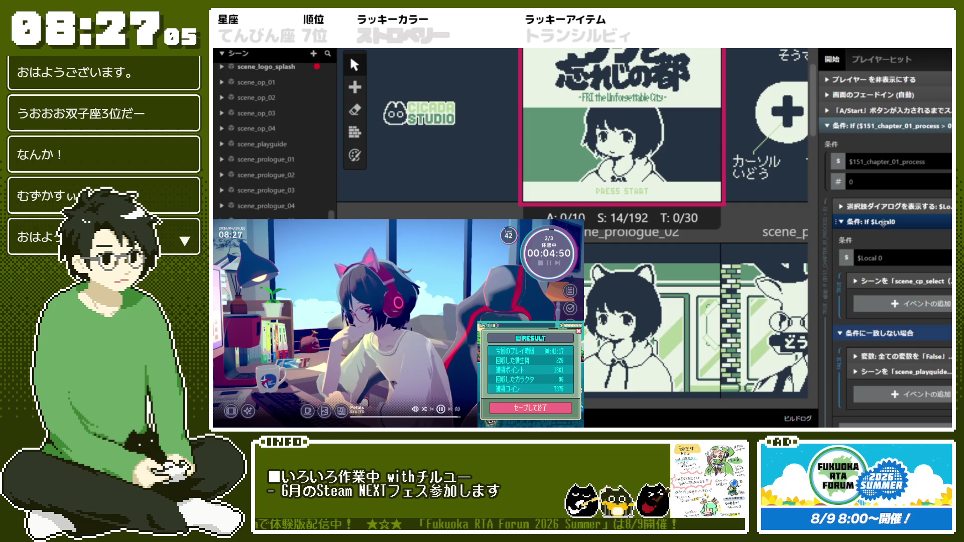
pyautogui.click(883, 223)
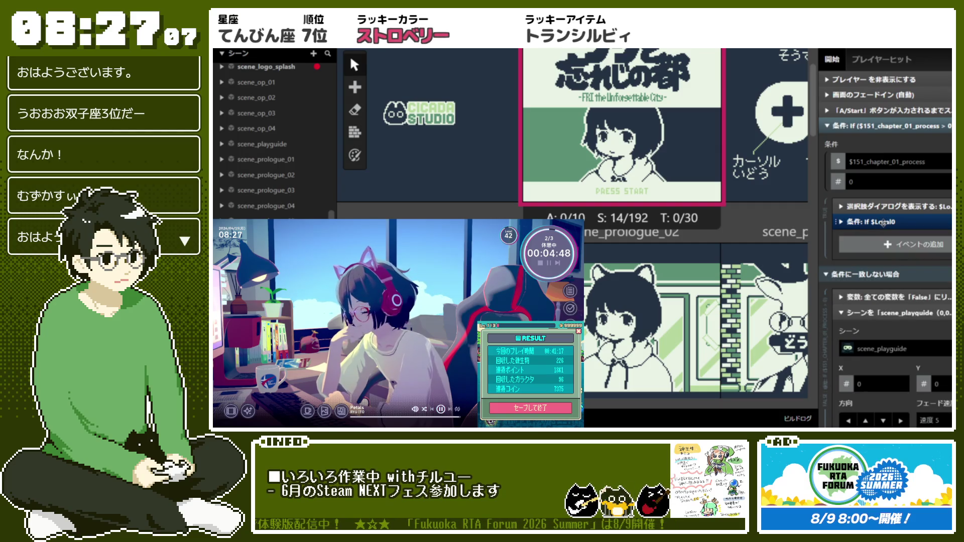
pyautogui.click(886, 206)
pyautogui.click(886, 205)
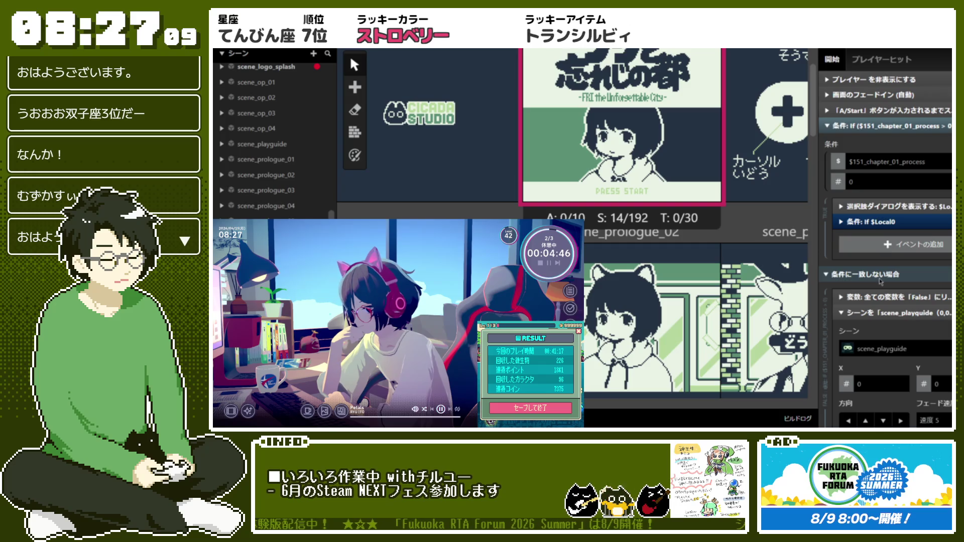
pyautogui.scroll(3, 879, 278)
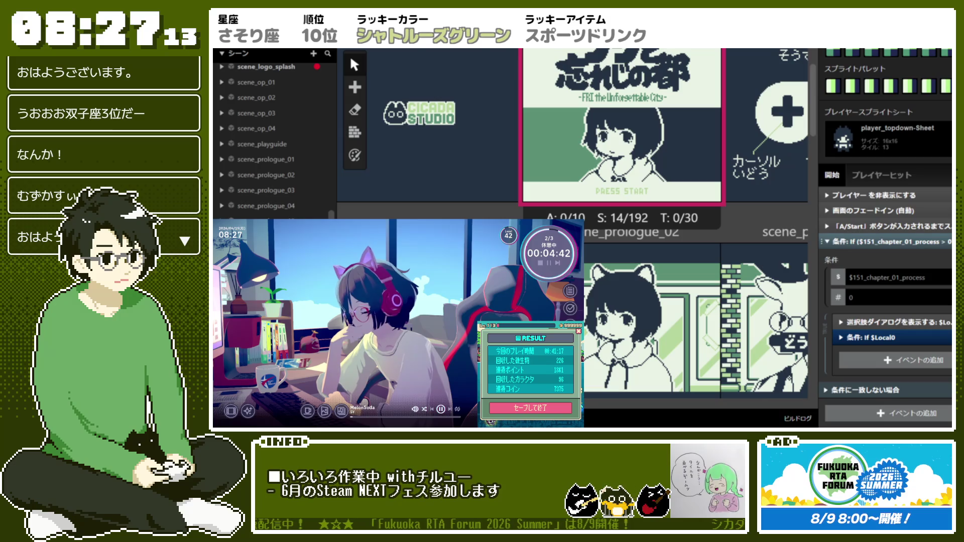
pyautogui.click(923, 243)
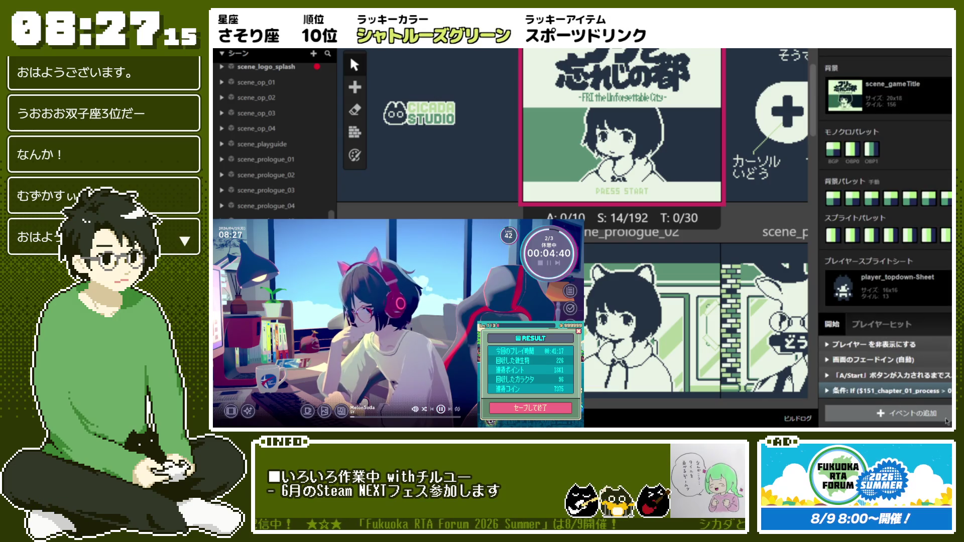
# Step: Insert a Display Menu Dialog event before the $151_chapter_01_process condition
pyautogui.rightClick(886, 391)
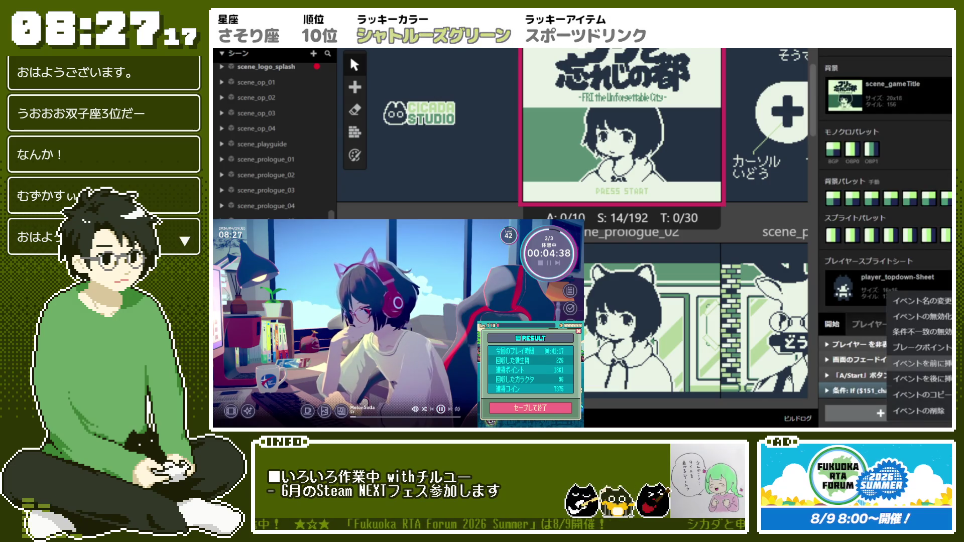
pyautogui.click(919, 379)
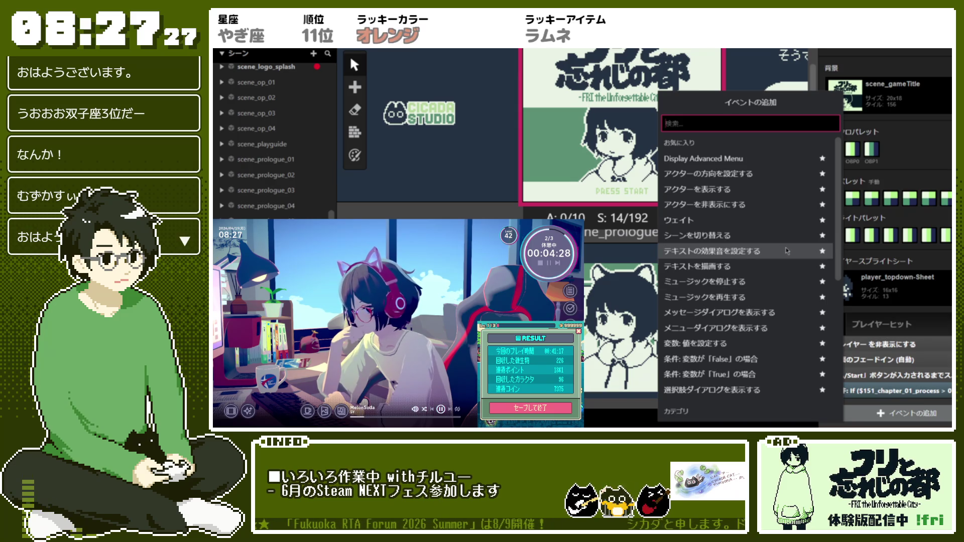
pyautogui.click(751, 329)
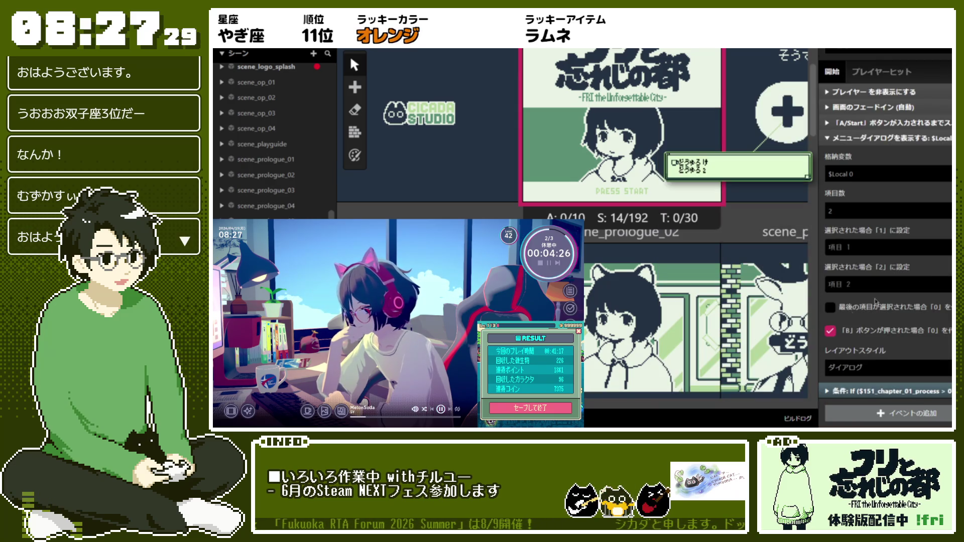
# Step: Set the menu to 3 options labelled つづきから, はじめから and チャプターセレクト
pyautogui.click(834, 211)
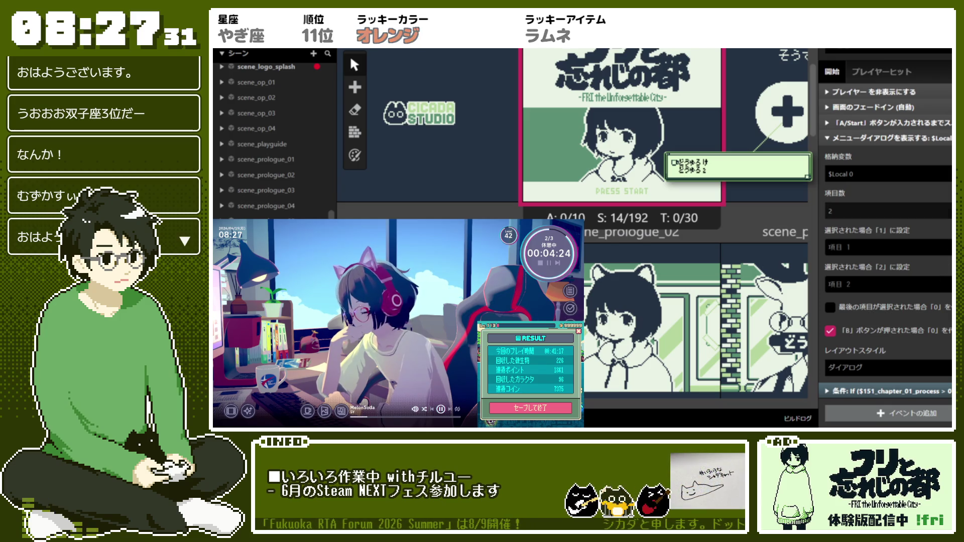
pyautogui.write('3')
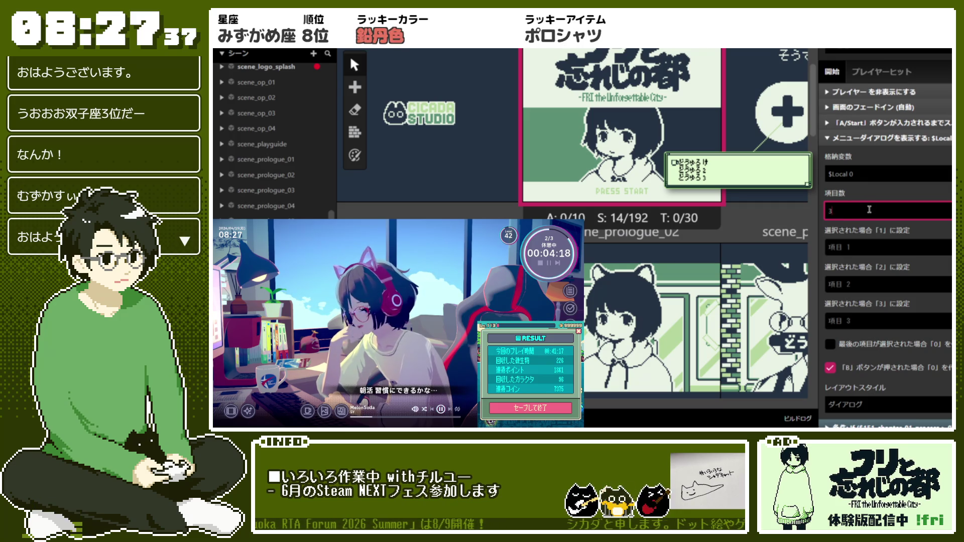
pyautogui.click(885, 248)
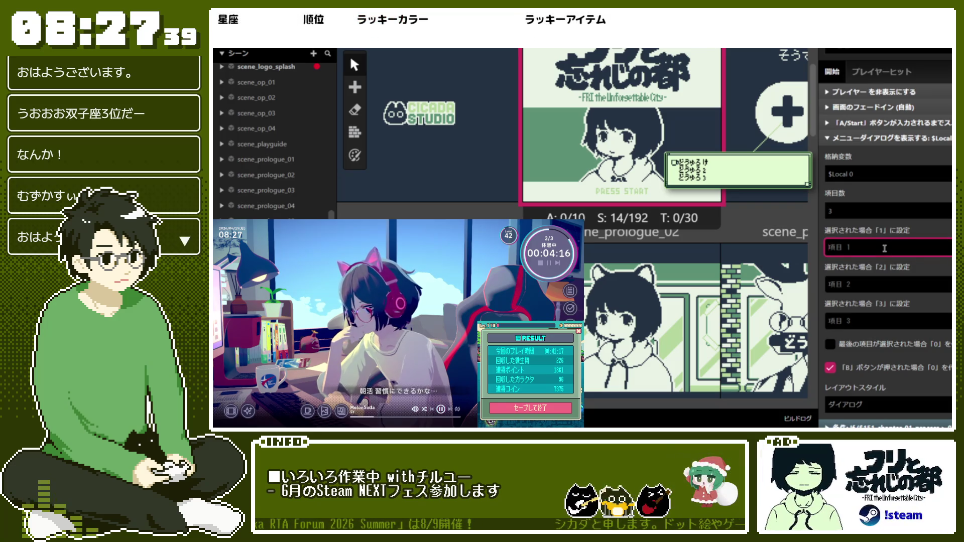
pyautogui.write('つづきから')
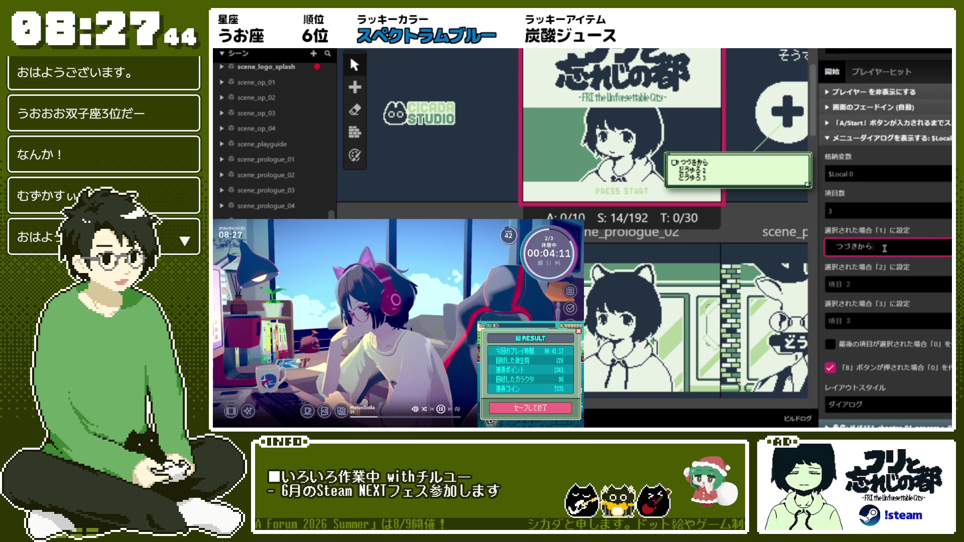
pyautogui.press('Tab')
pyautogui.write('はじめ')
pyautogui.press('Tab')
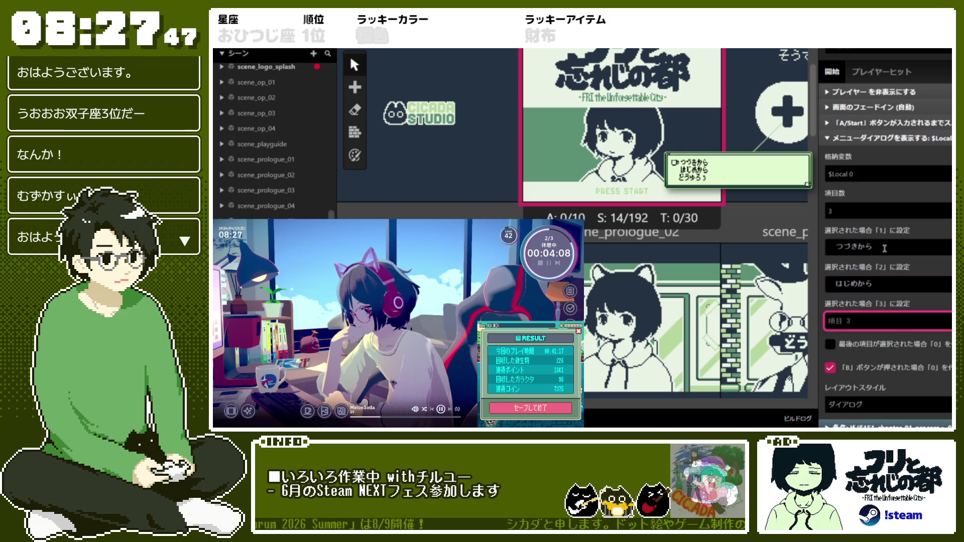
pyautogui.write('ちゃぶ')
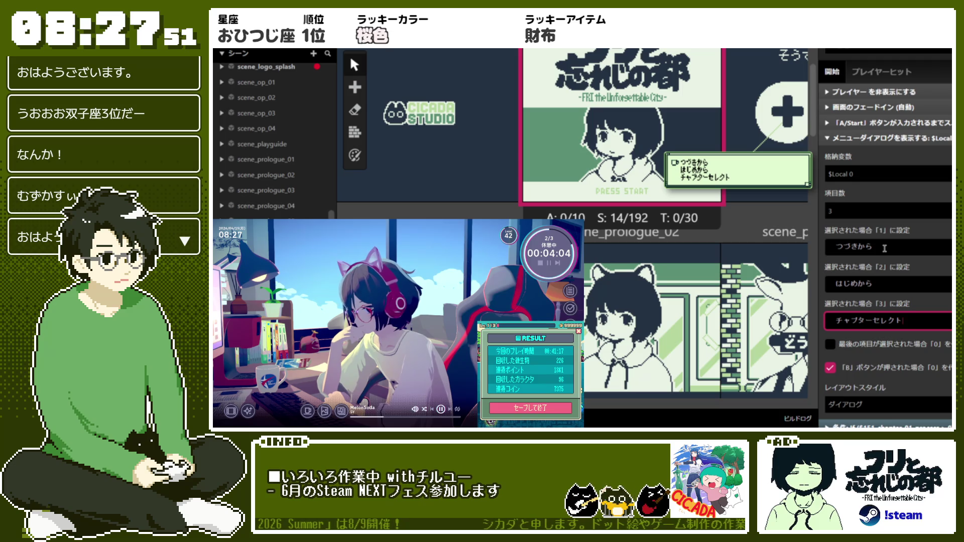
pyautogui.click(923, 378)
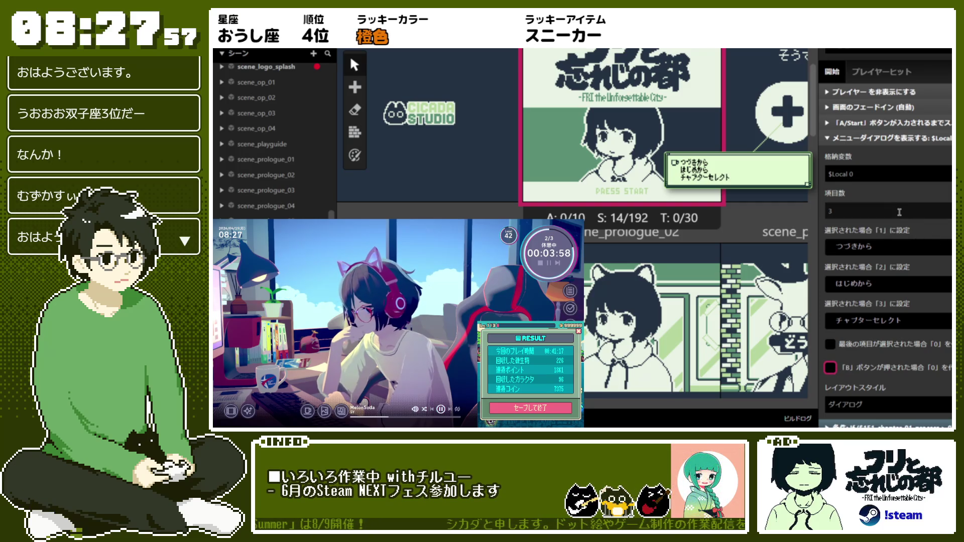
# Step: Expand the $151_chapter_01_process condition and drag the menu event into it
pyautogui.scroll(-1, 908, 235)
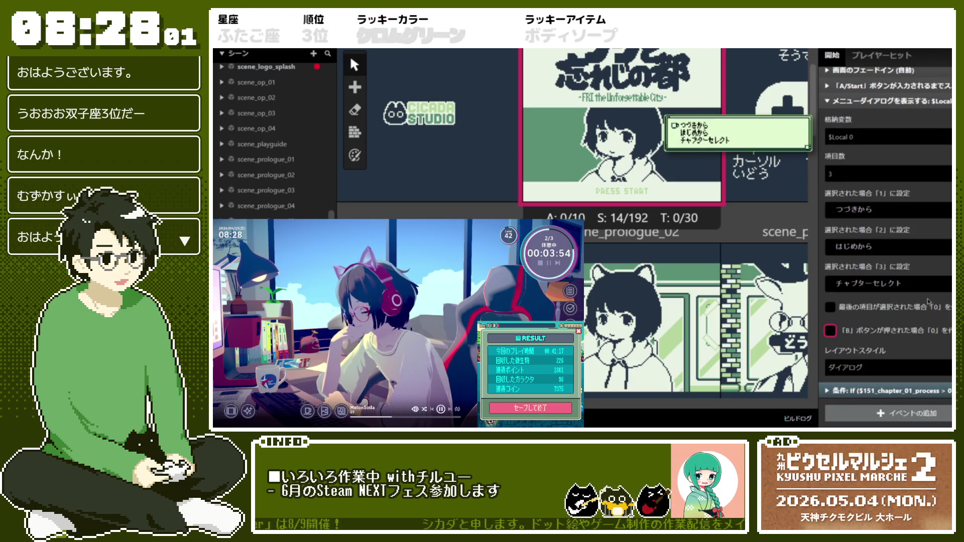
pyautogui.scroll(2, 928, 301)
pyautogui.scroll(-2, 927, 298)
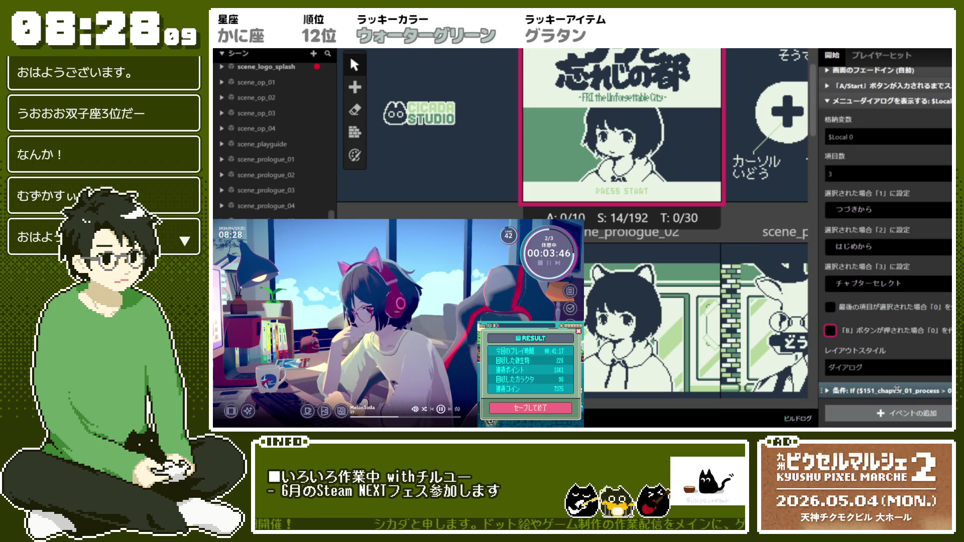
pyautogui.scroll(5, 903, 319)
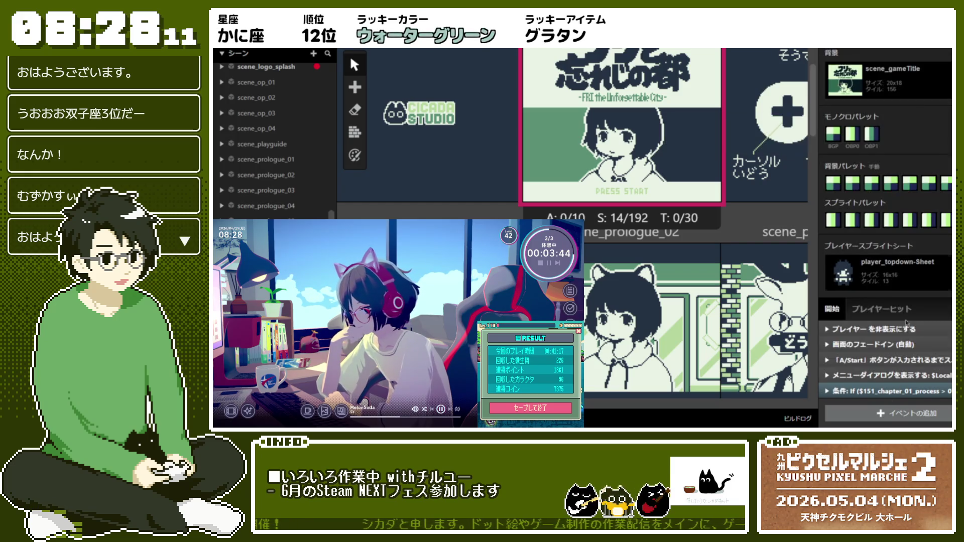
pyautogui.click(860, 391)
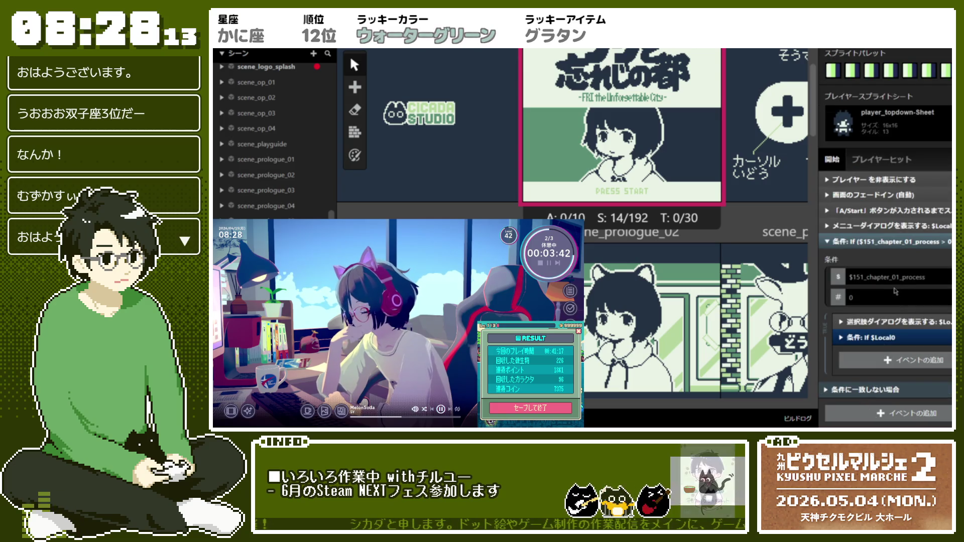
pyautogui.scroll(-3, 898, 281)
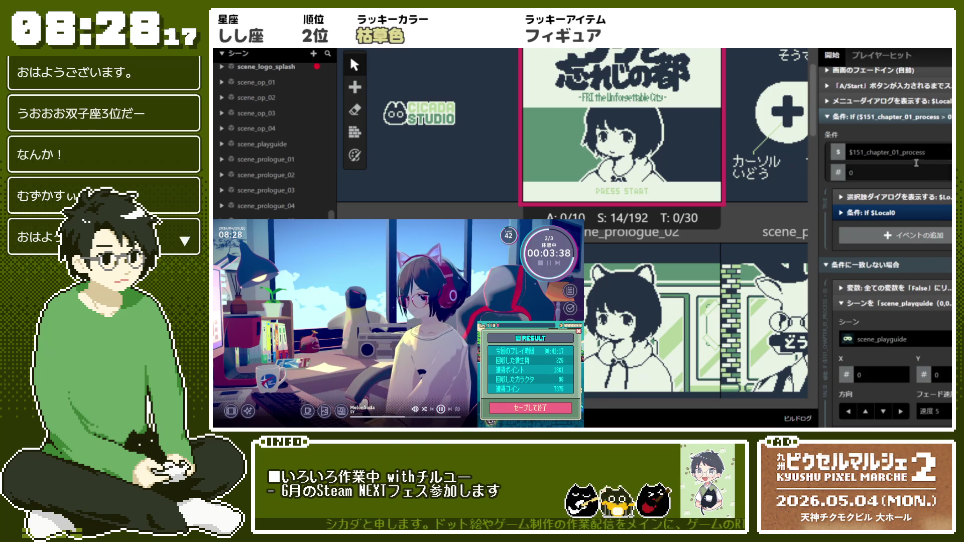
pyautogui.scroll(1, 917, 163)
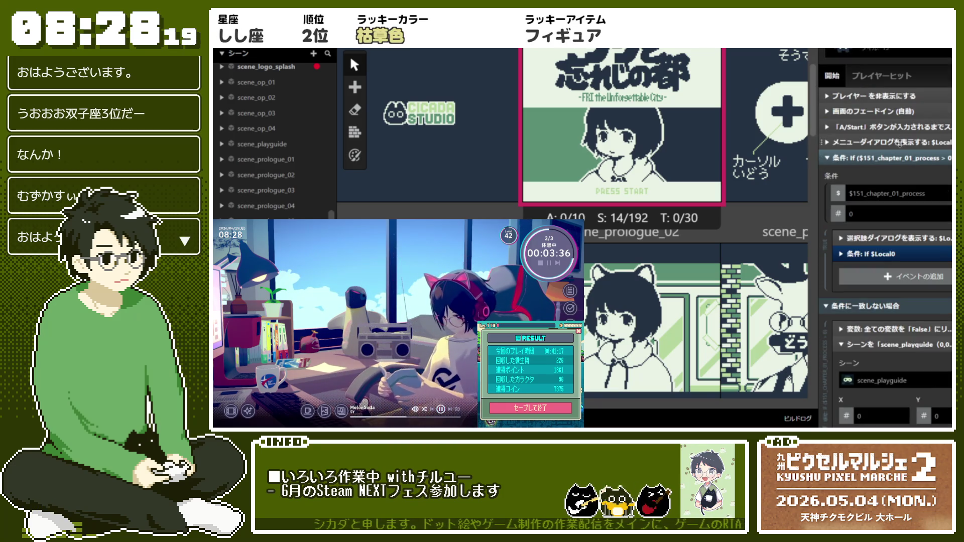
pyautogui.moveTo(907, 210); pyautogui.dragTo(913, 229)
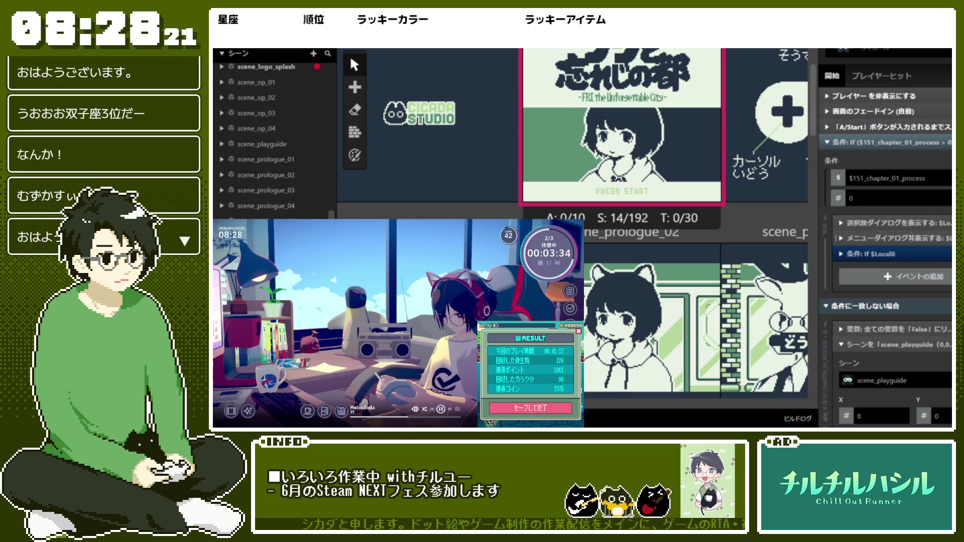
# Step: Delete the old two-option choice dialog event and verify the menu's options
pyautogui.click(913, 226)
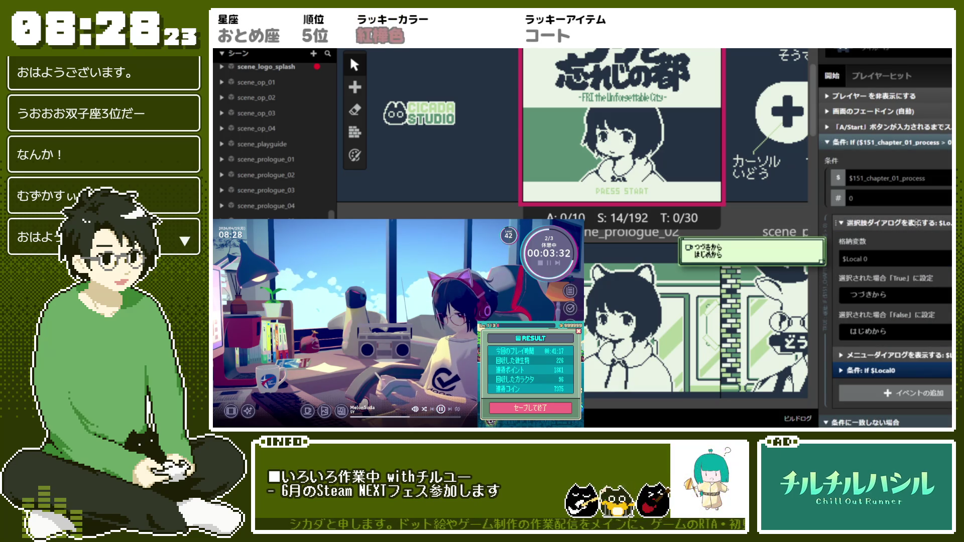
pyautogui.rightClick(887, 234)
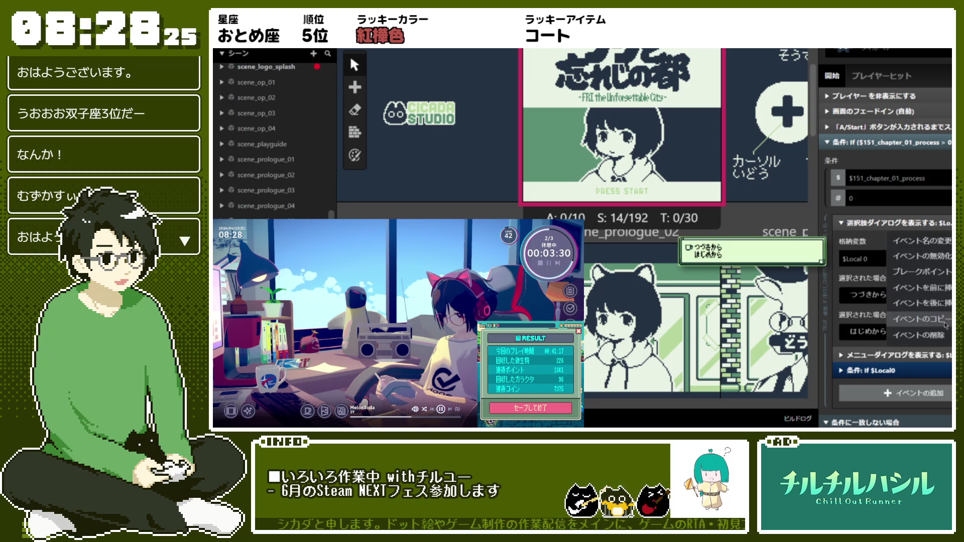
pyautogui.click(942, 334)
pyautogui.click(886, 219)
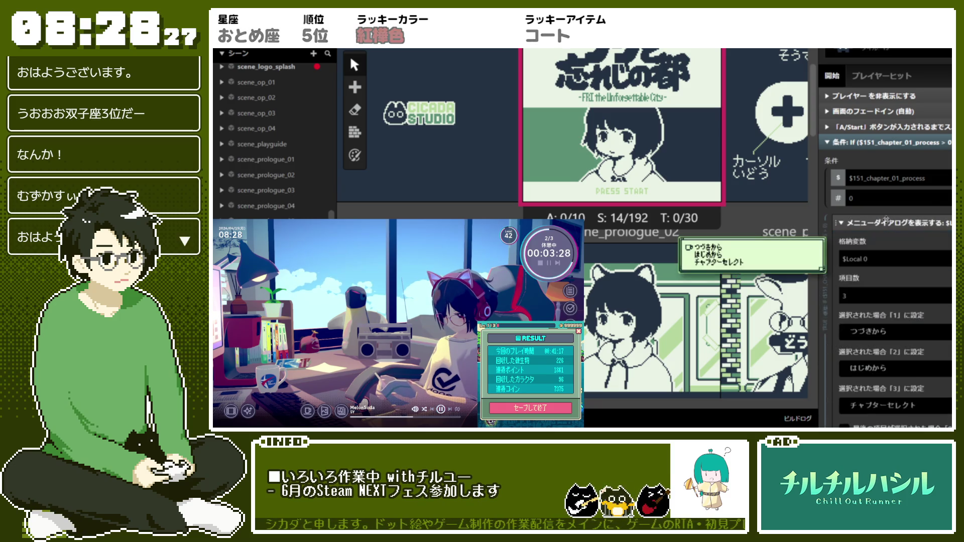
pyautogui.click(886, 219)
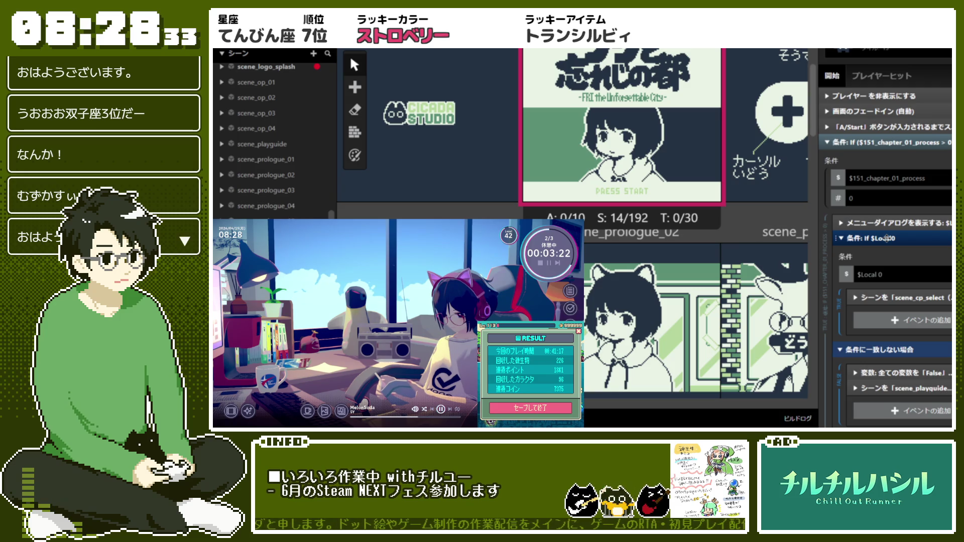
pyautogui.click(886, 238)
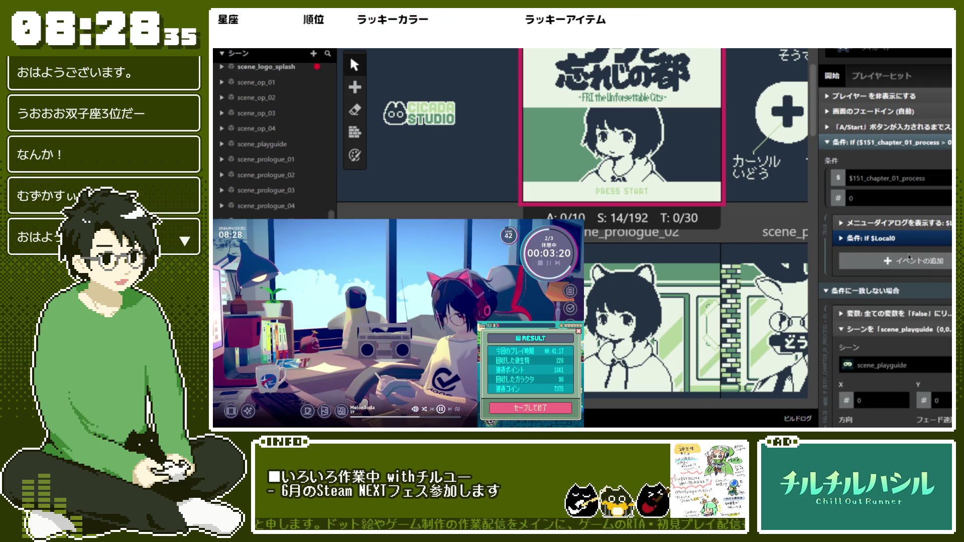
pyautogui.click(902, 237)
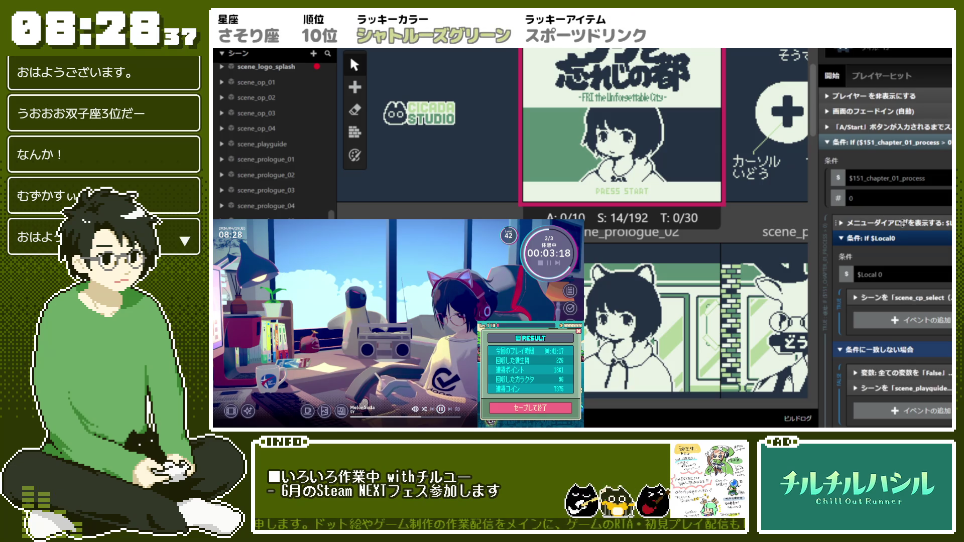
pyautogui.click(902, 222)
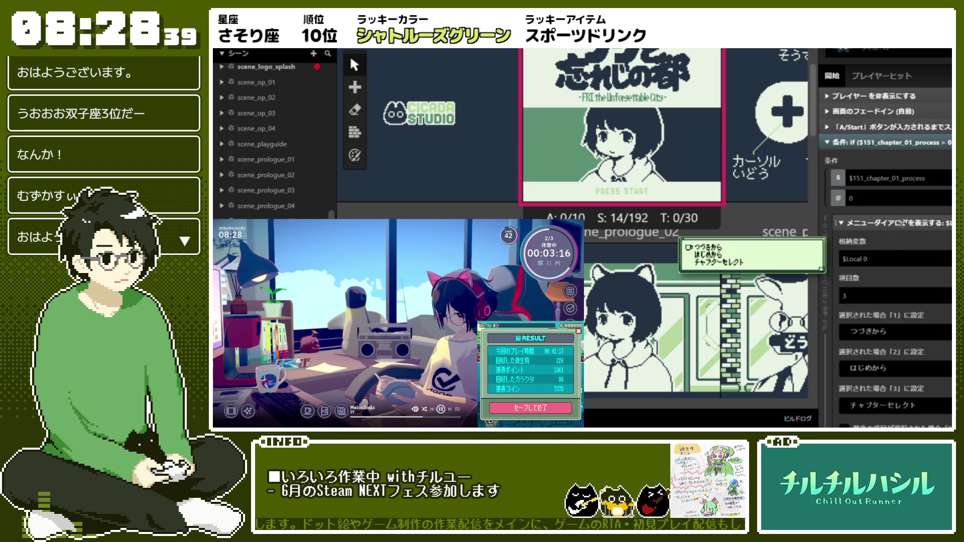
pyautogui.scroll(-3, 902, 223)
pyautogui.scroll(-3, 891, 305)
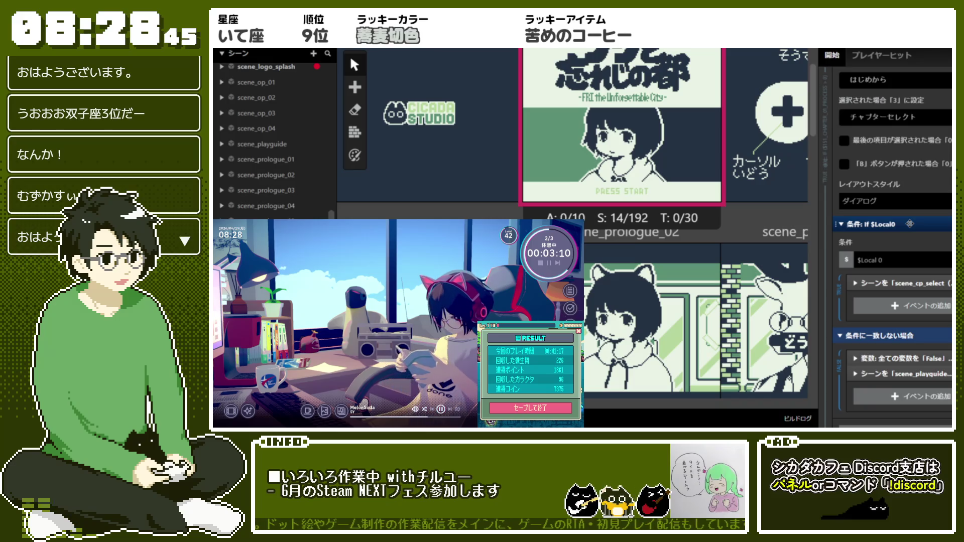
pyautogui.click(854, 373)
pyautogui.click(840, 224)
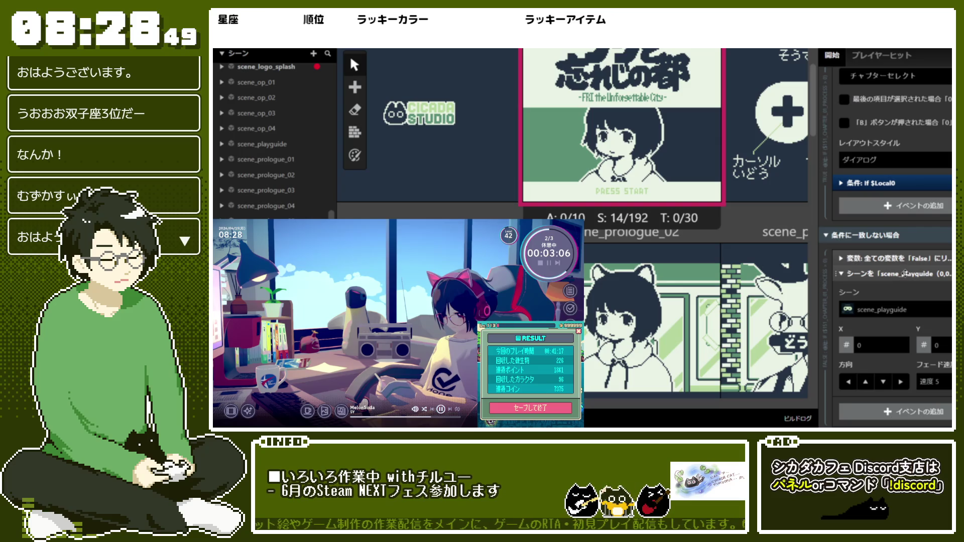
pyautogui.click(883, 315)
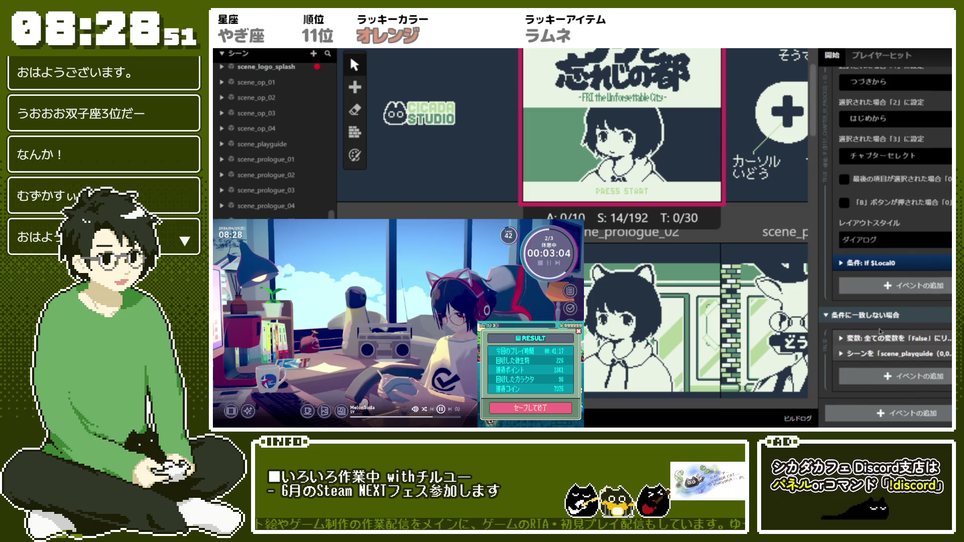
pyautogui.scroll(5, 854, 251)
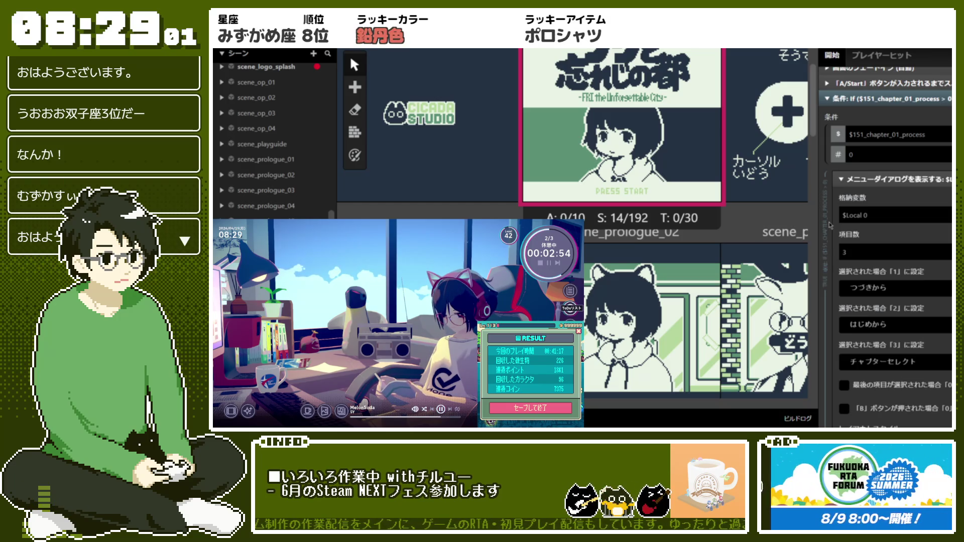
pyautogui.scroll(-3, 873, 216)
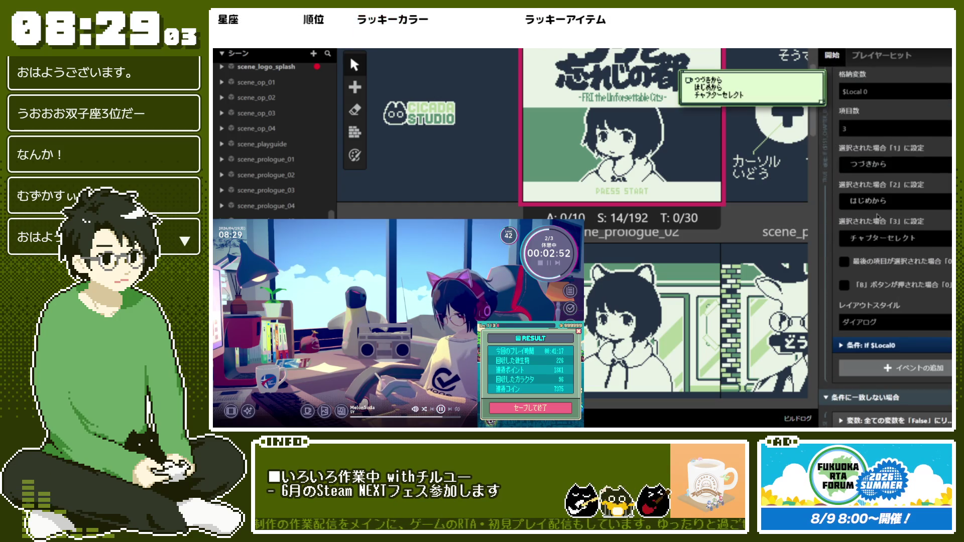
pyautogui.scroll(-2, 876, 218)
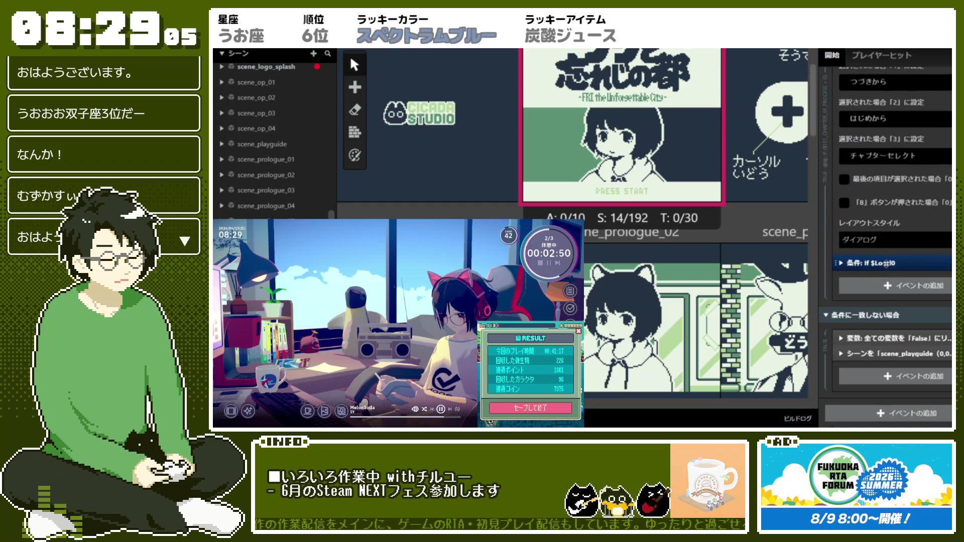
pyautogui.click(885, 263)
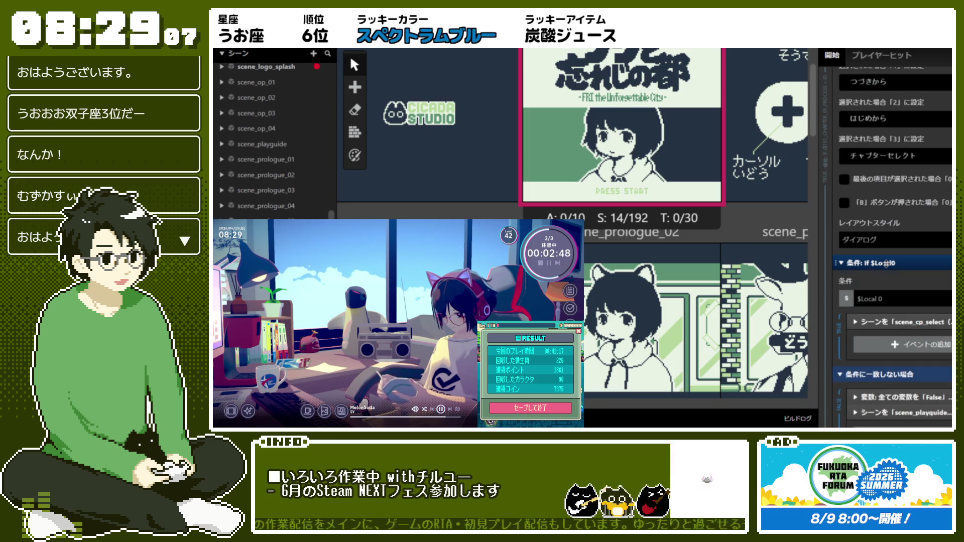
pyautogui.scroll(-2, 886, 262)
pyautogui.scroll(2, 886, 263)
pyautogui.click(886, 263)
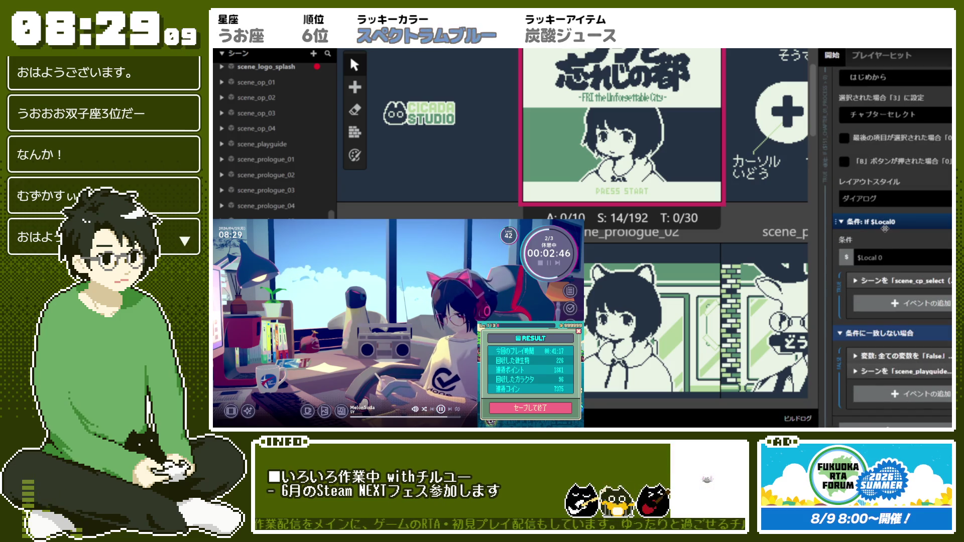
# Step: Add a Control Flow Switch event on $Local0 with 3 cases
pyautogui.click(899, 285)
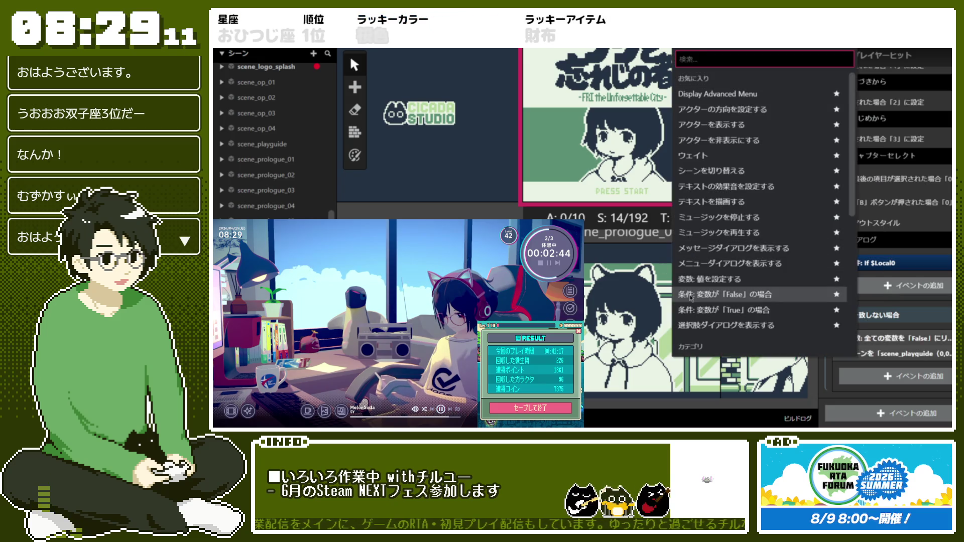
pyautogui.scroll(3, 710, 271)
pyautogui.click(712, 285)
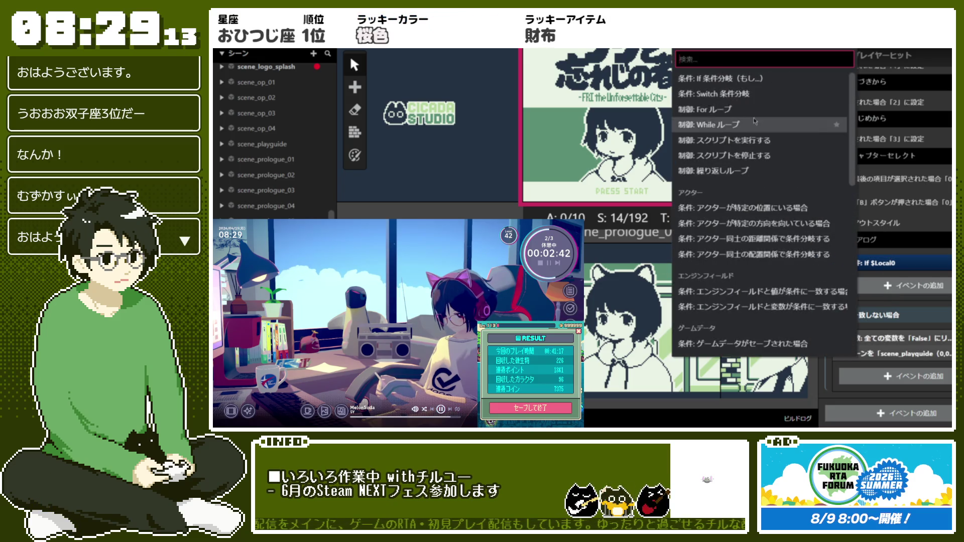
pyautogui.click(728, 94)
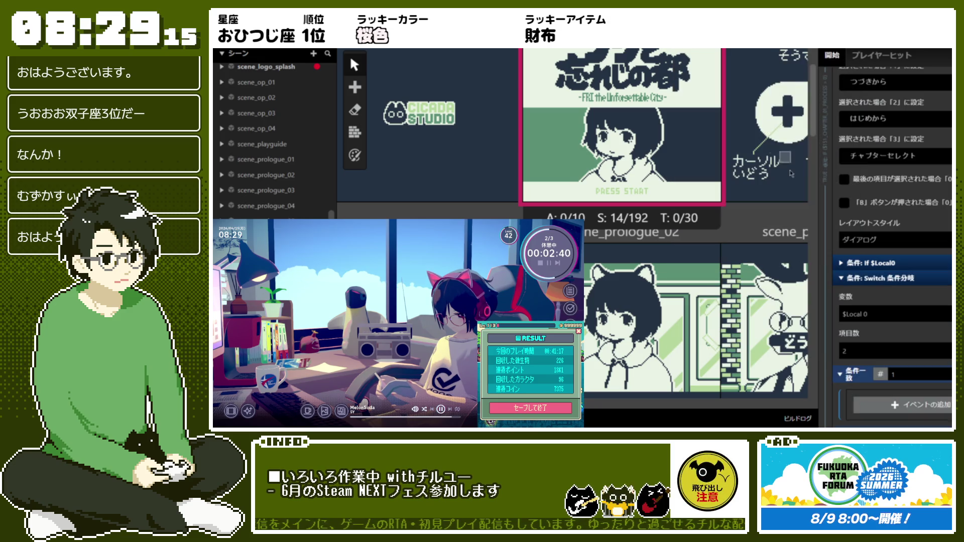
pyautogui.scroll(-1, 873, 299)
pyautogui.doubleClick(874, 310)
pyautogui.write('3')
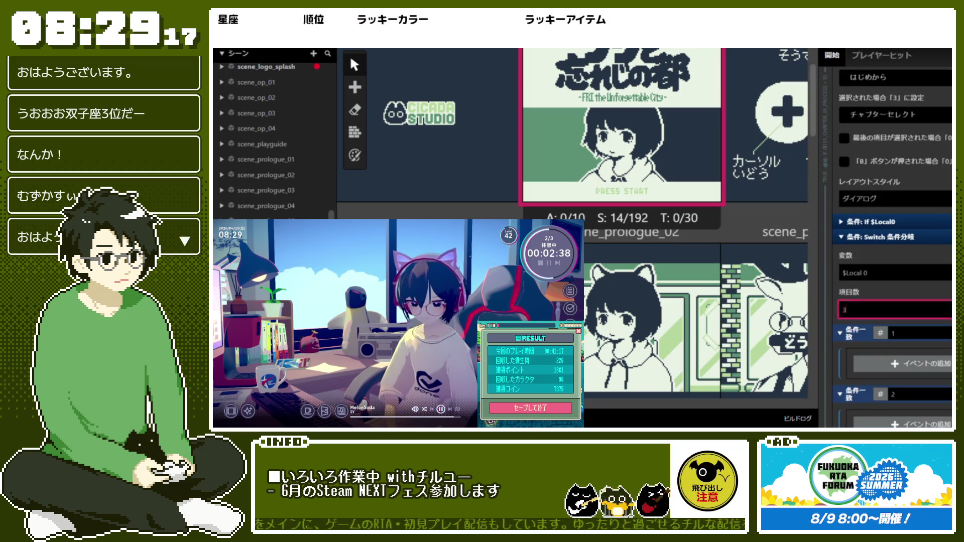
# Step: Expand the If $Local0 event to review its branches next to the Switch
pyautogui.click(875, 223)
pyautogui.scroll(-3, 929, 231)
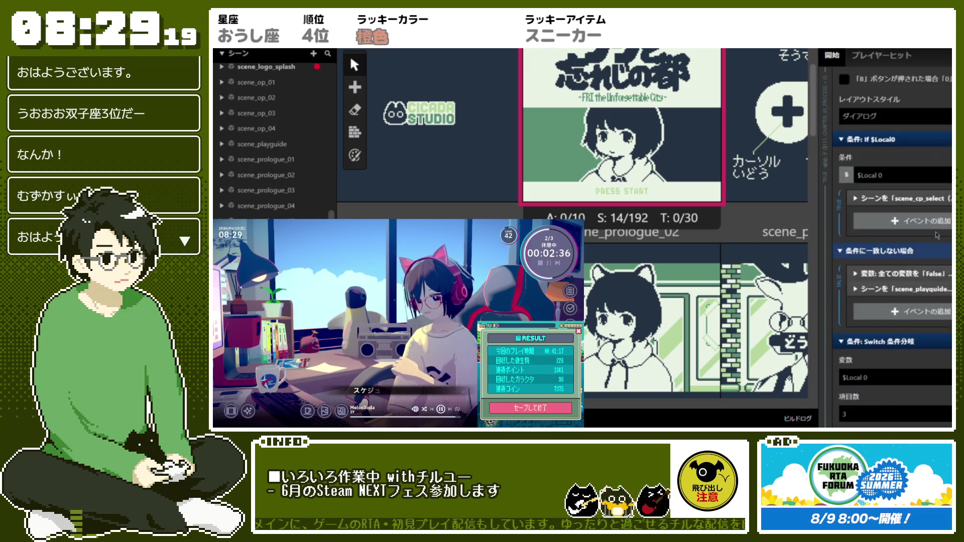
pyautogui.scroll(3, 936, 232)
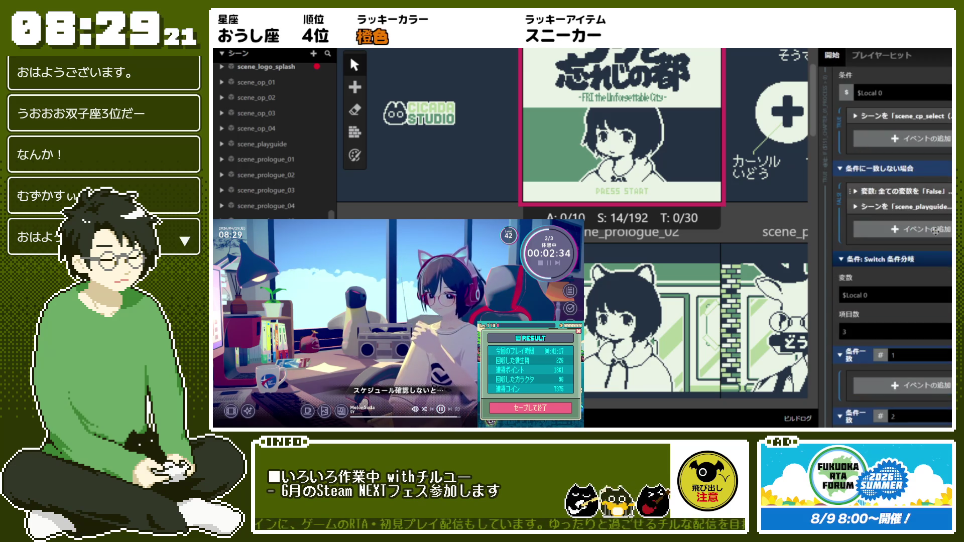
pyautogui.scroll(-5, 936, 235)
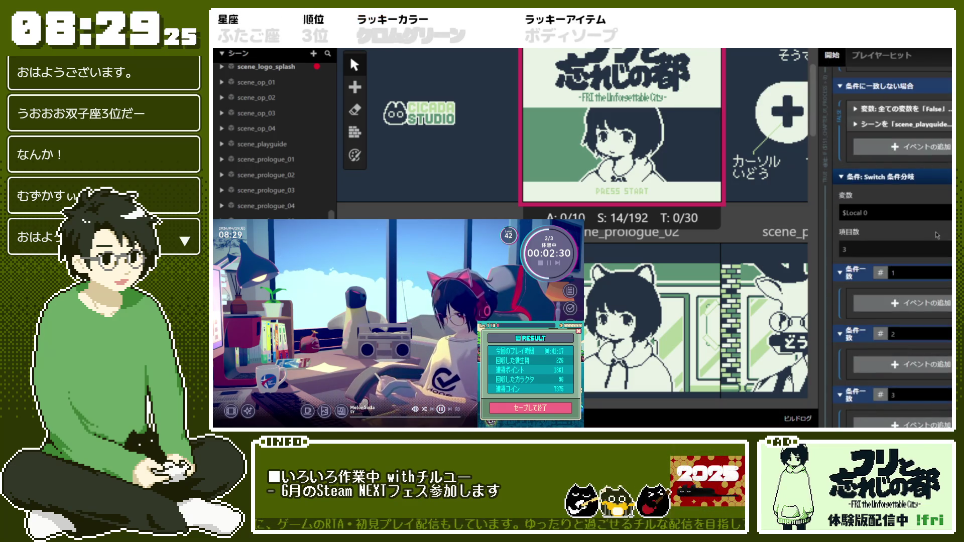
pyautogui.scroll(1, 882, 146)
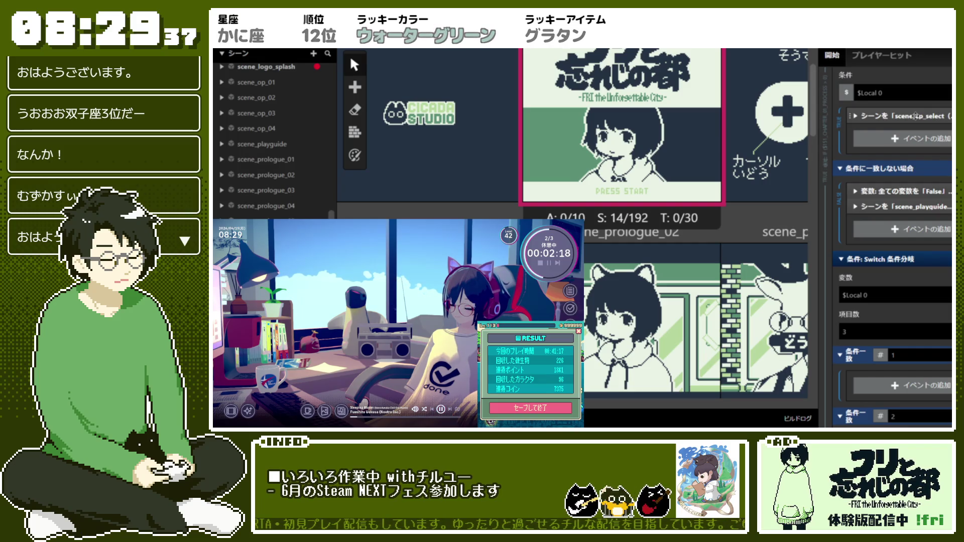
pyautogui.scroll(5, 915, 116)
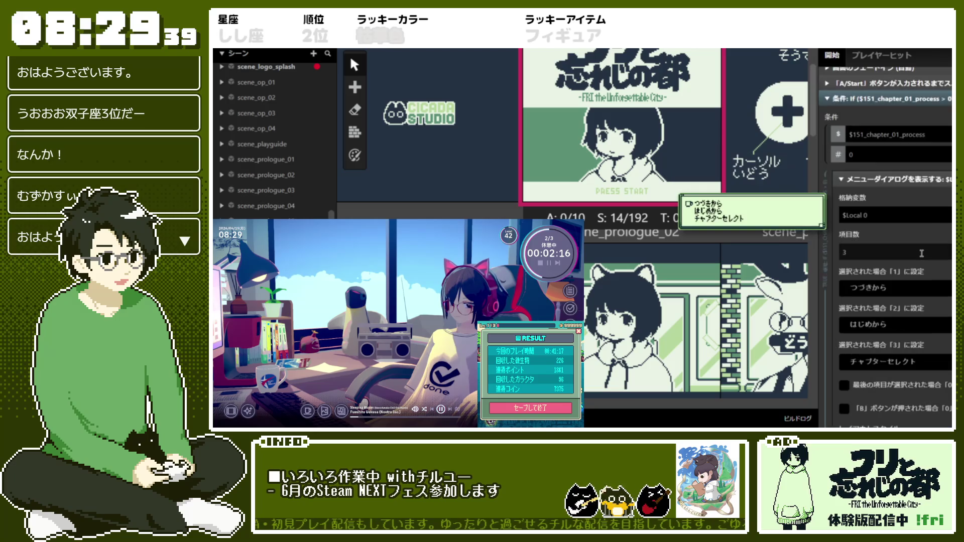
# Step: Set choice 1 to さいごのセーブから, copy チャプターセレクト into choice 2, and make choice 3 はじめから
pyautogui.click(850, 287)
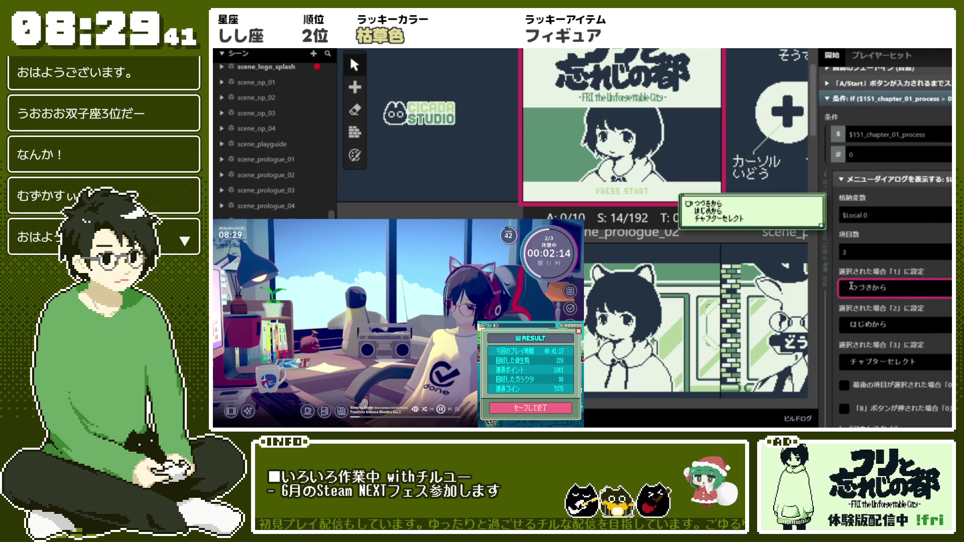
pyautogui.hotkey('ctrl', 'a')
pyautogui.write('さいご')
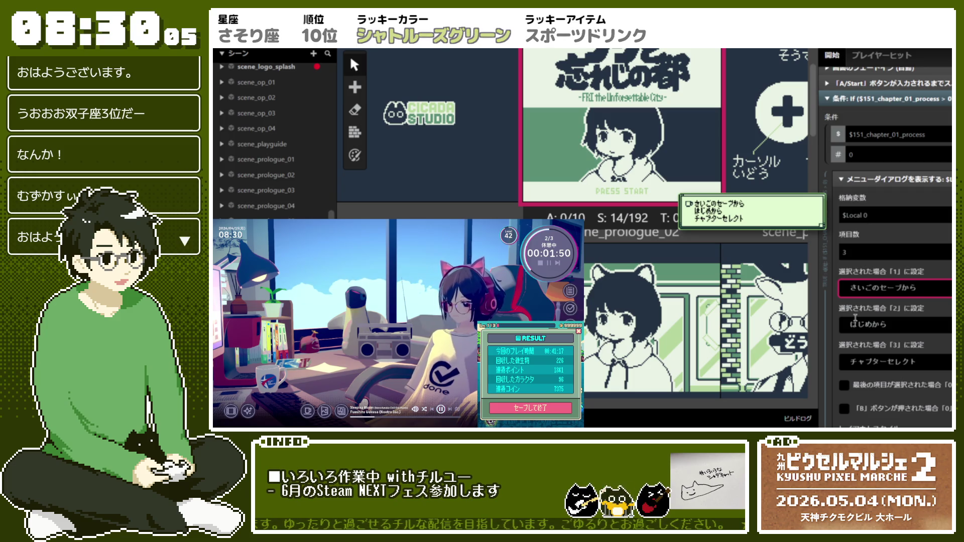
pyautogui.doubleClick(853, 361)
pyautogui.hotkey('ctrl', 'c')
pyautogui.doubleClick(878, 331)
pyautogui.hotkey('ctrl', 'v')
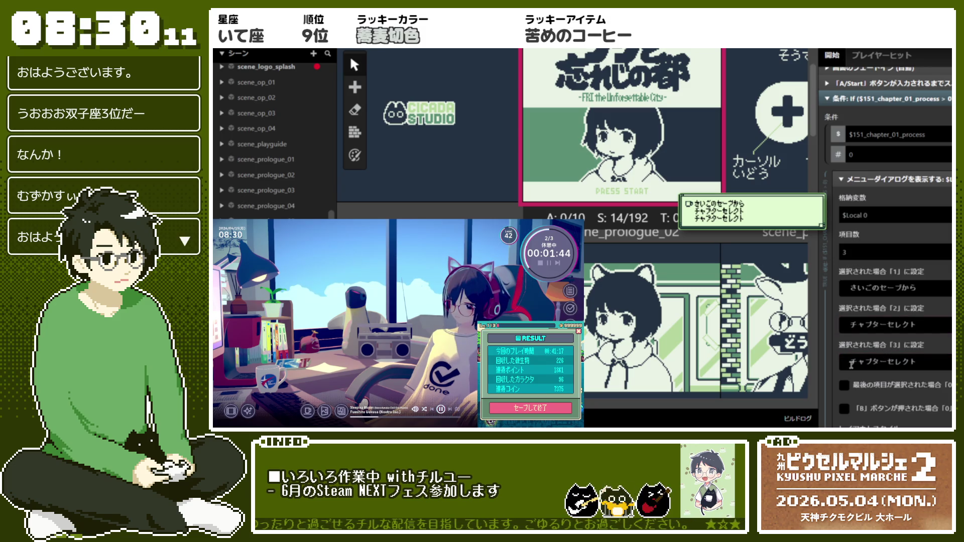
pyautogui.doubleClick(883, 361)
pyautogui.write('はじ')
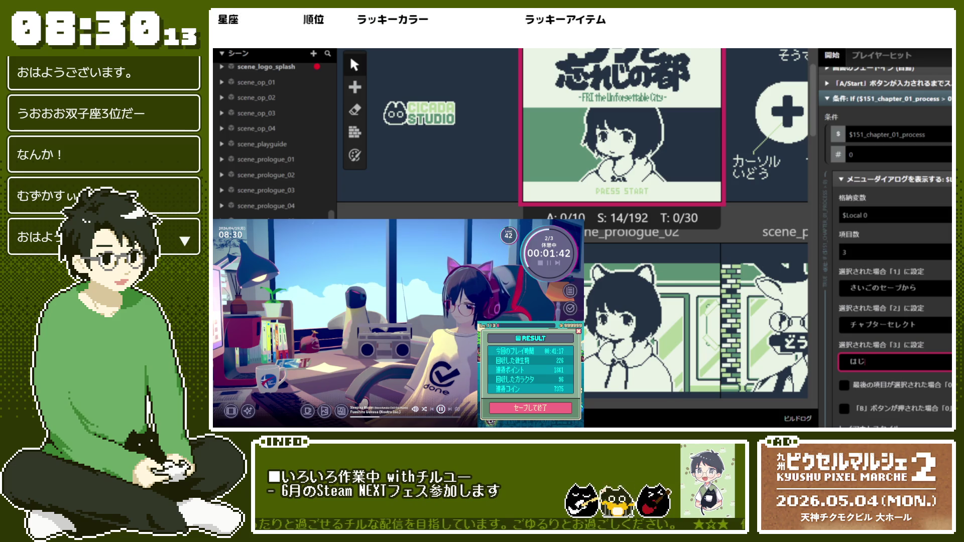
pyautogui.press('Return')
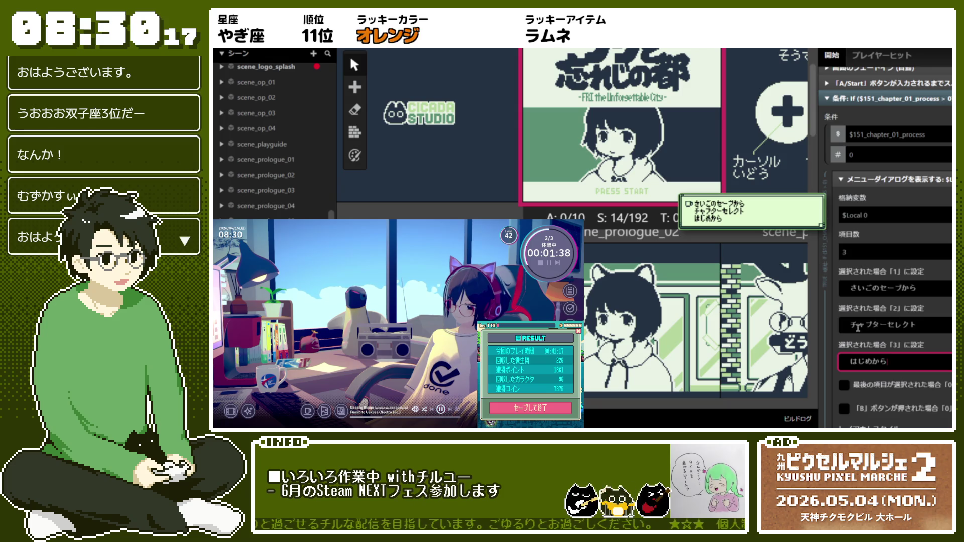
# Step: Review the scene_title script and collapse the three-choice Display Menu event
pyautogui.scroll(-10, 854, 329)
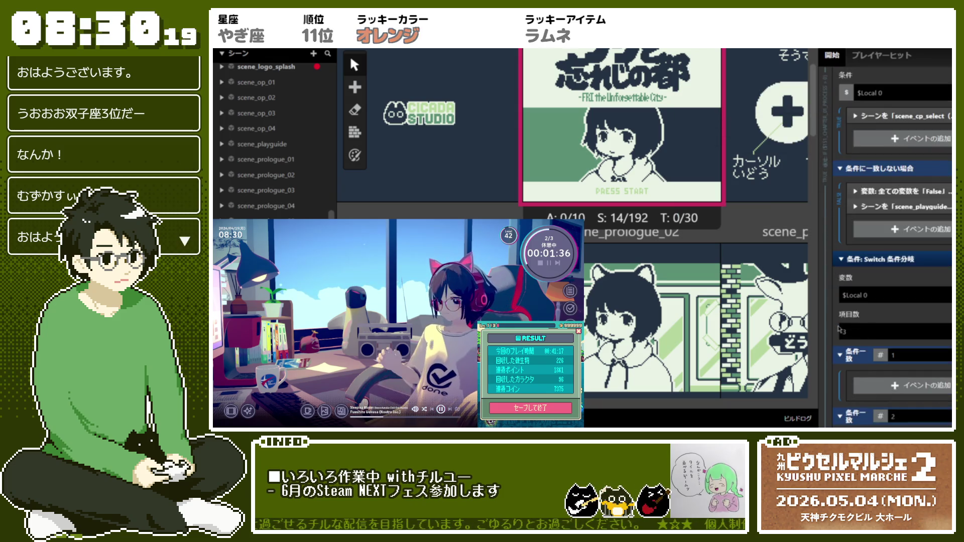
pyautogui.scroll(1, 838, 328)
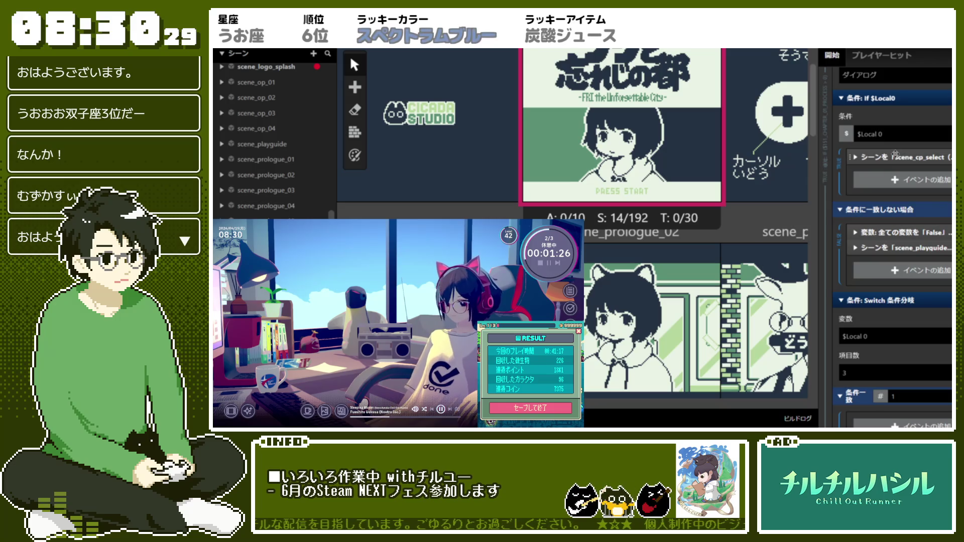
pyautogui.scroll(3, 894, 154)
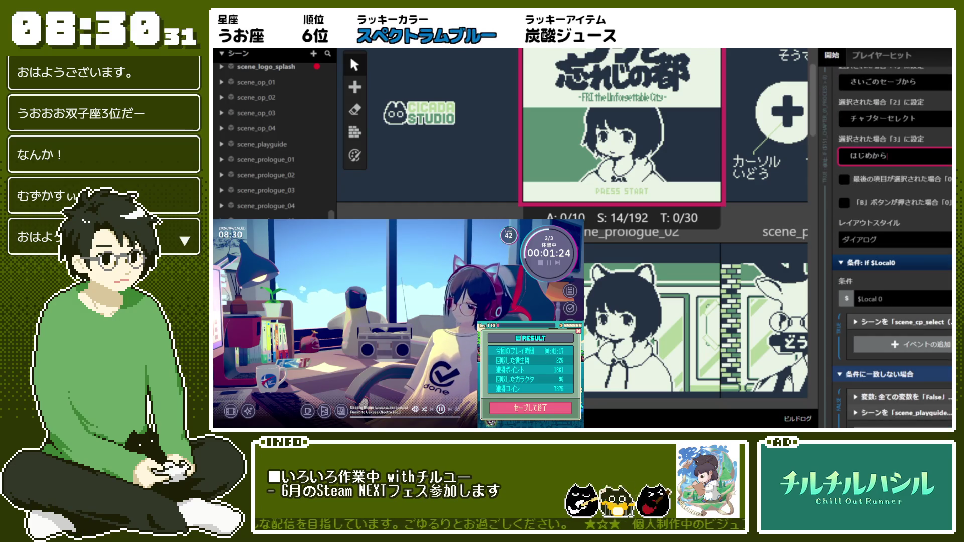
pyautogui.scroll(2, 894, 201)
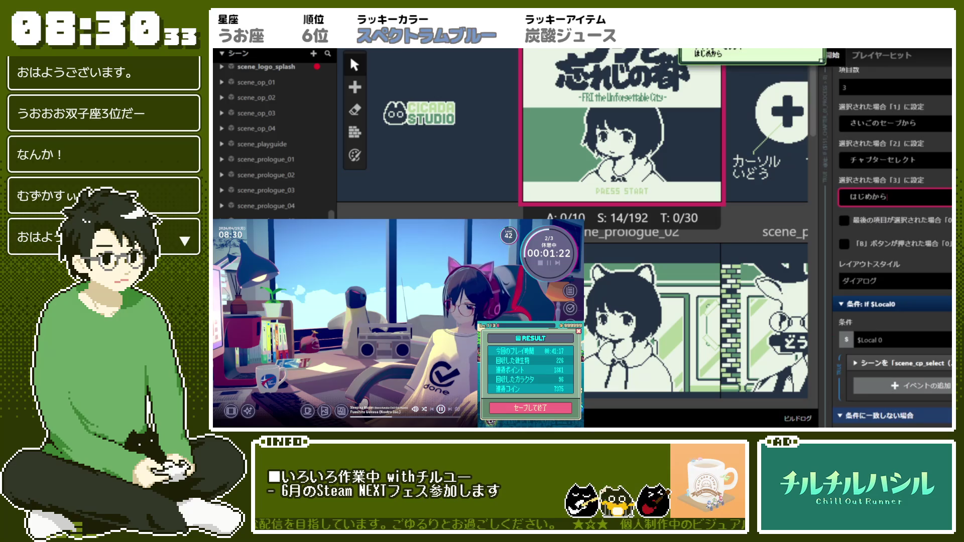
pyautogui.scroll(-2, 894, 251)
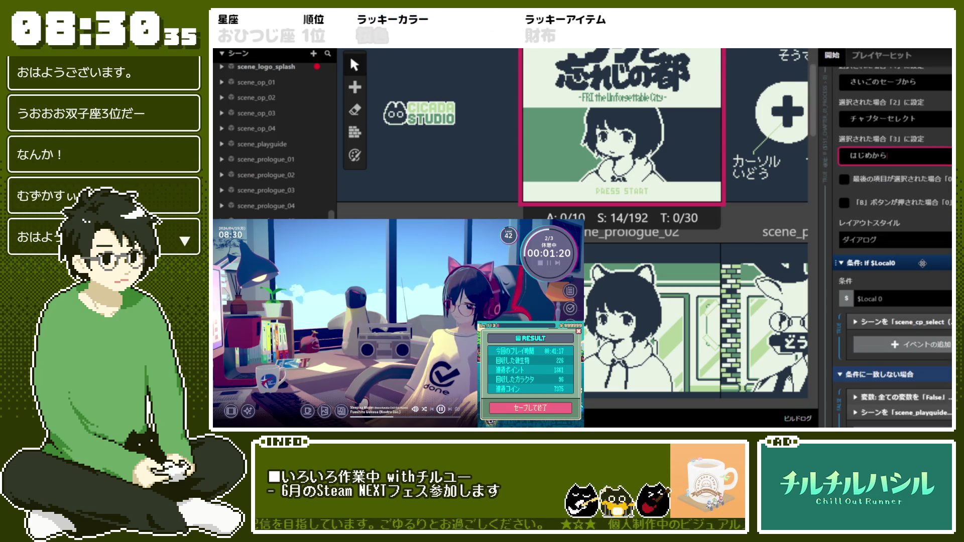
pyautogui.scroll(3, 895, 241)
pyautogui.scroll(-3, 945, 300)
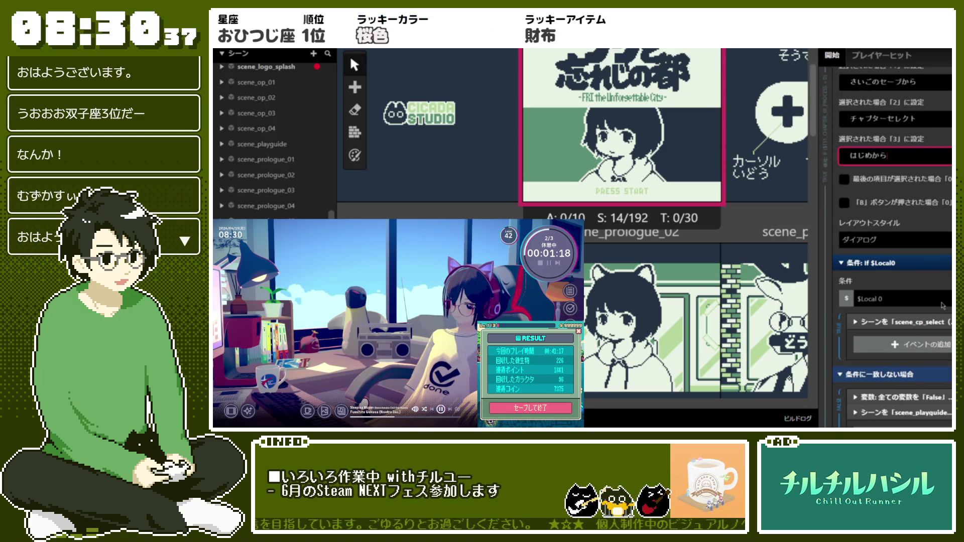
pyautogui.scroll(-3, 942, 305)
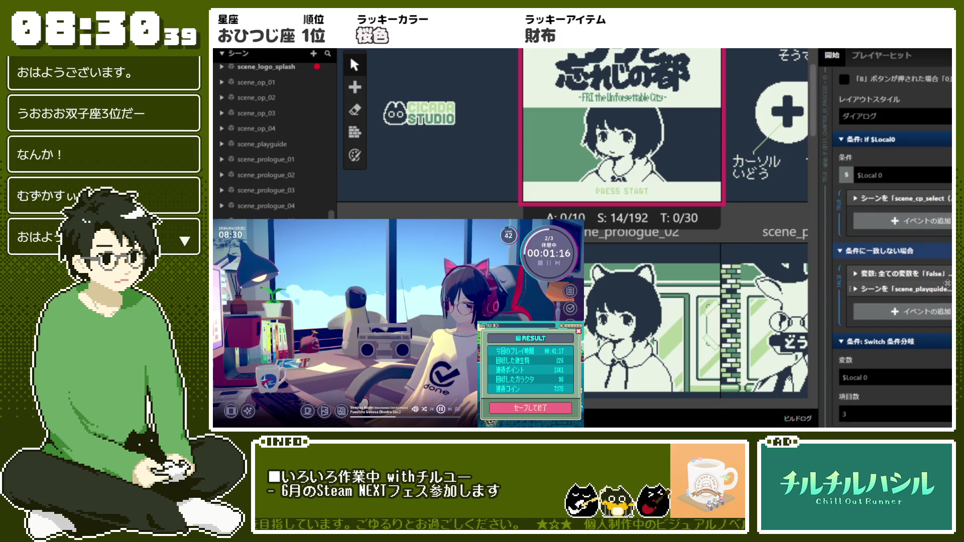
pyautogui.scroll(2, 947, 283)
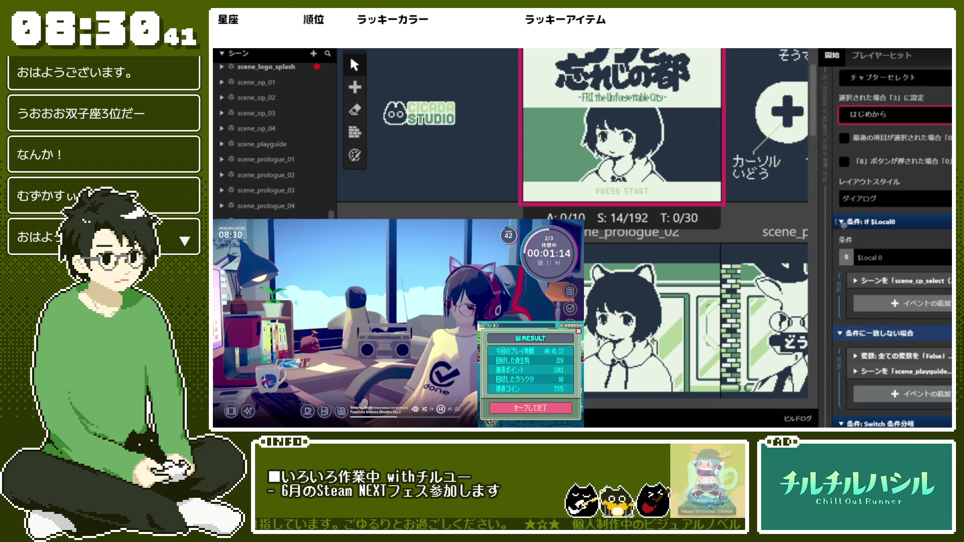
pyautogui.scroll(4, 895, 182)
pyautogui.click(907, 98)
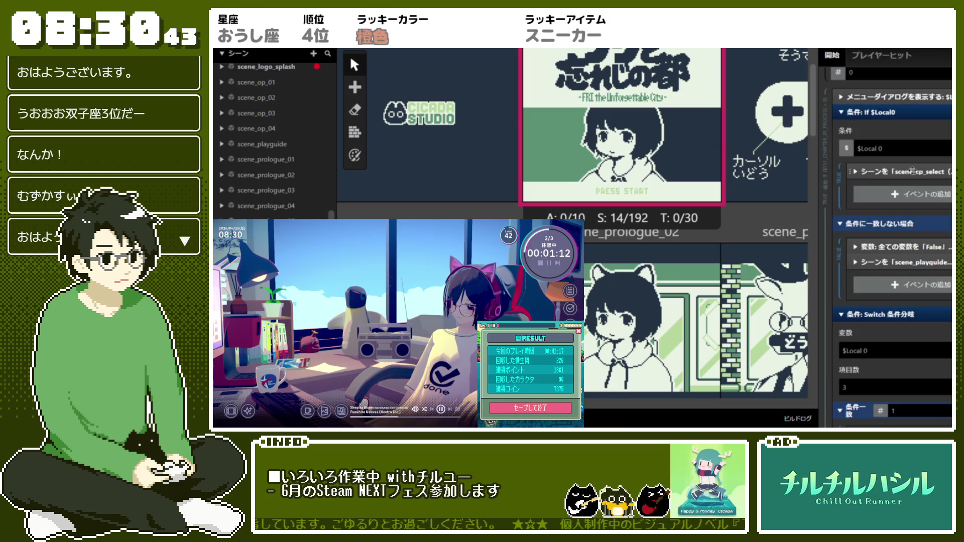
pyautogui.click(907, 100)
pyautogui.click(907, 100)
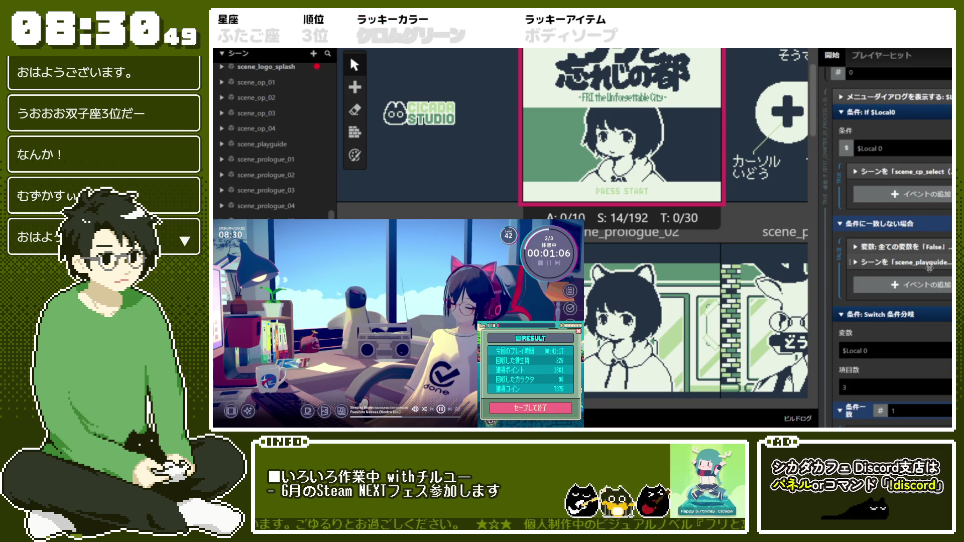
# Step: Move the scene_cp_select change into case 2, and the scene_playguide change and reset-all-variables event into case 3
pyautogui.click(906, 99)
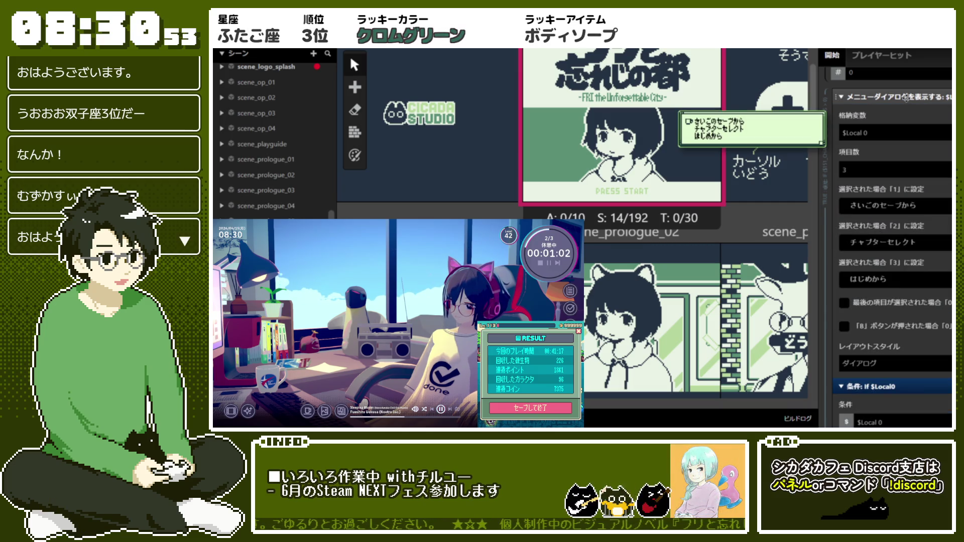
pyautogui.click(906, 97)
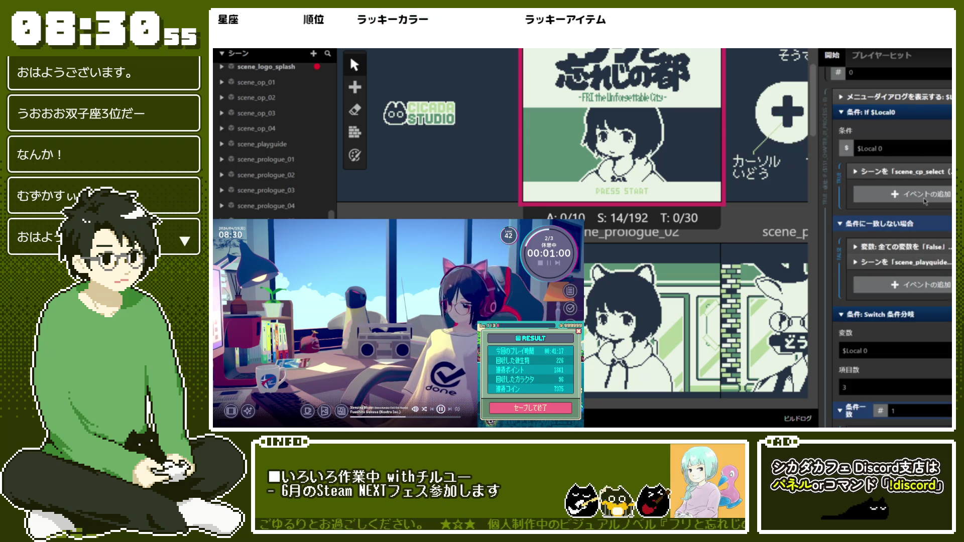
pyautogui.scroll(-3, 925, 201)
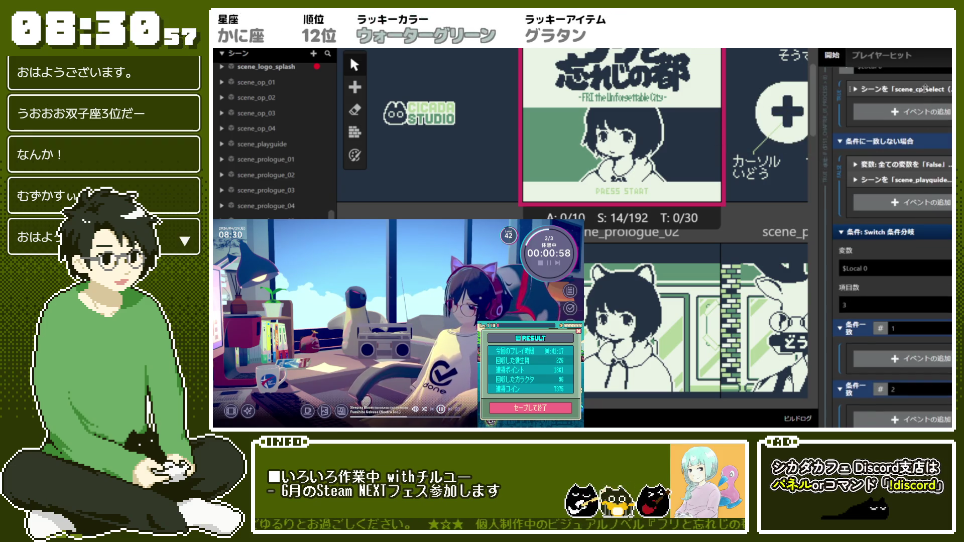
pyautogui.scroll(-1, 929, 226)
pyautogui.moveTo(933, 365); pyautogui.dragTo(922, 402)
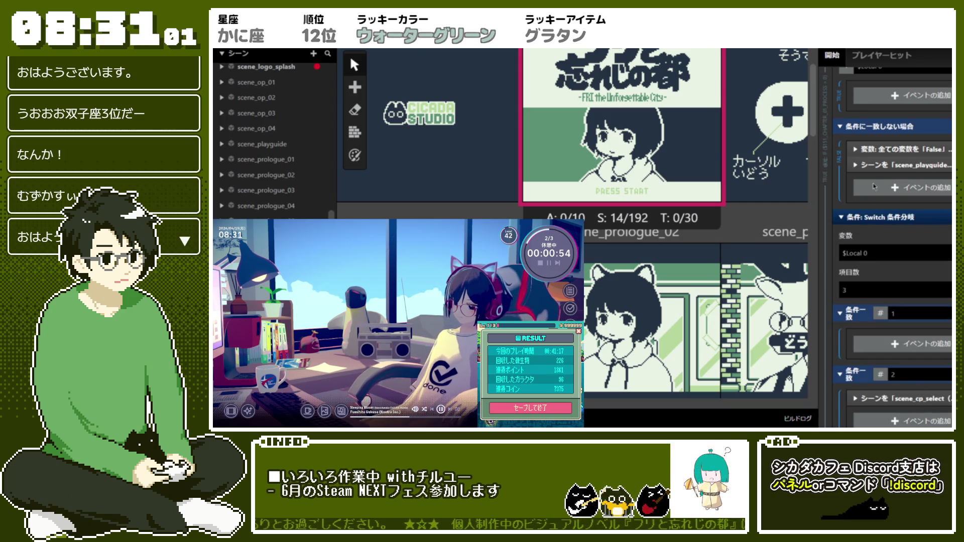
pyautogui.scroll(-2, 887, 157)
pyautogui.moveTo(902, 125); pyautogui.dragTo(899, 417)
pyautogui.click(912, 419)
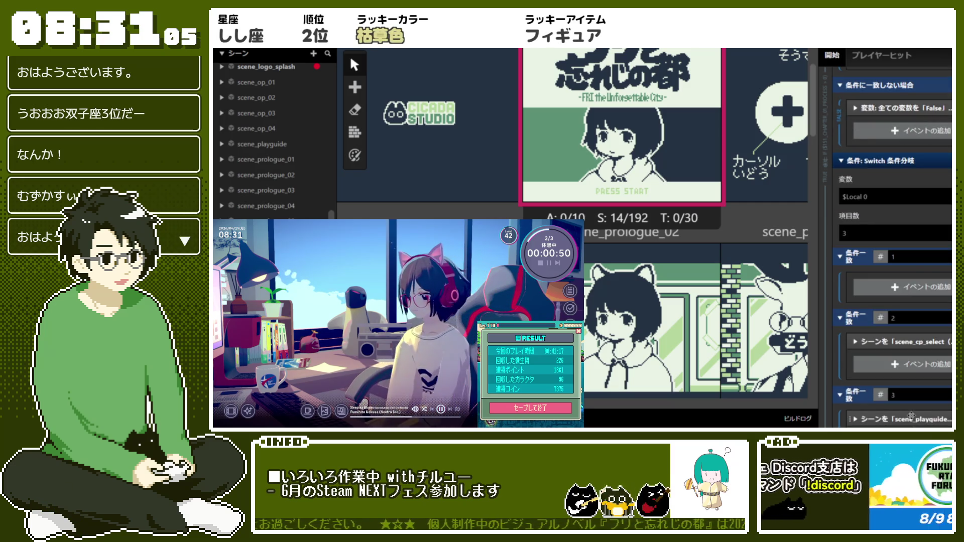
pyautogui.moveTo(853, 108)
pyautogui.mouseDown()
pyautogui.moveTo(883, 251)
pyautogui.moveTo(884, 404)
pyautogui.mouseUp()
# Step: Add a Load Game Data event to Switch case 1
pyautogui.click(890, 329)
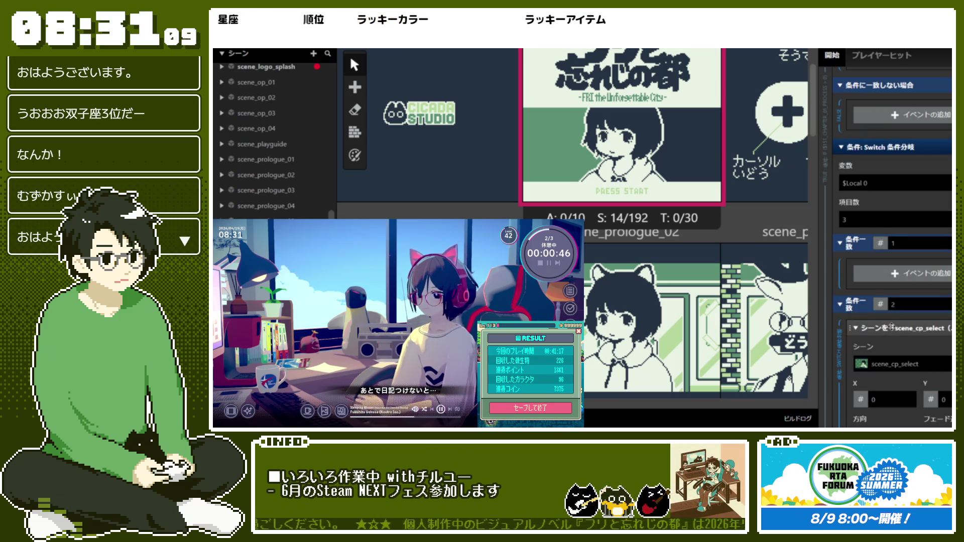
pyautogui.scroll(-2, 896, 296)
pyautogui.click(899, 249)
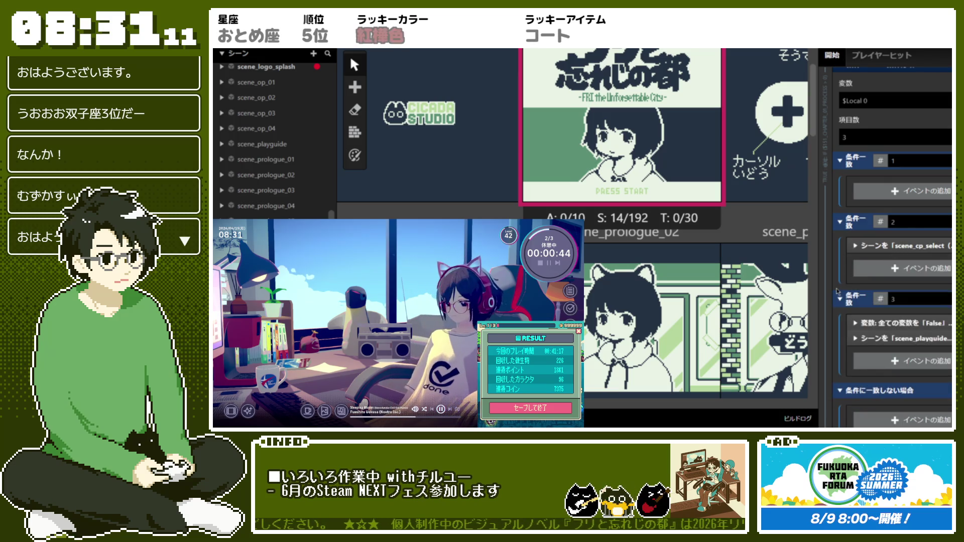
pyautogui.scroll(3, 837, 291)
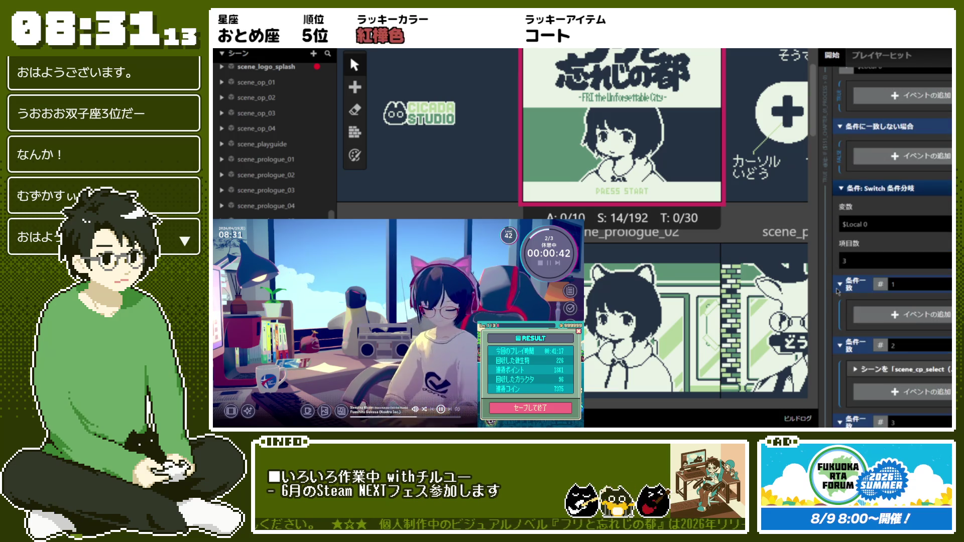
pyautogui.click(916, 316)
pyautogui.scroll(-5, 733, 226)
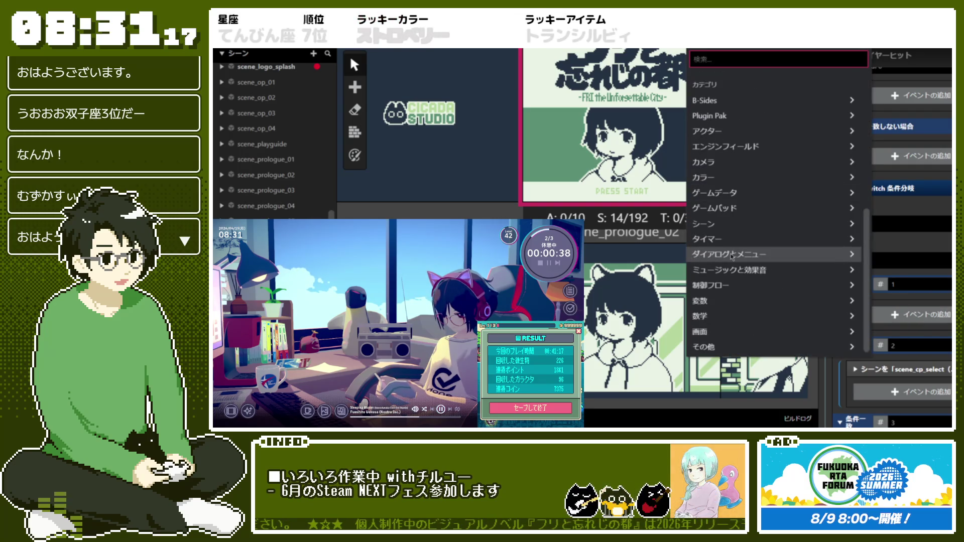
pyautogui.click(743, 194)
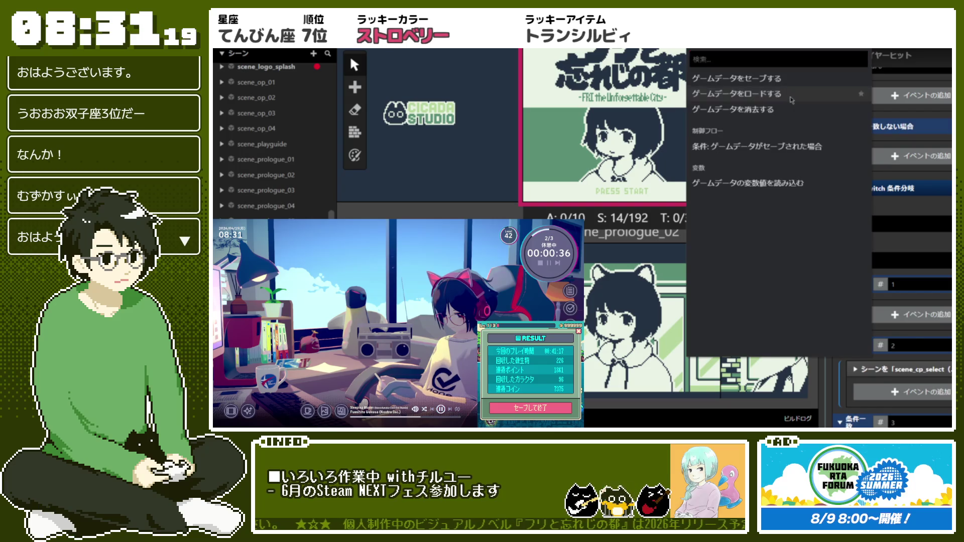
pyautogui.click(725, 95)
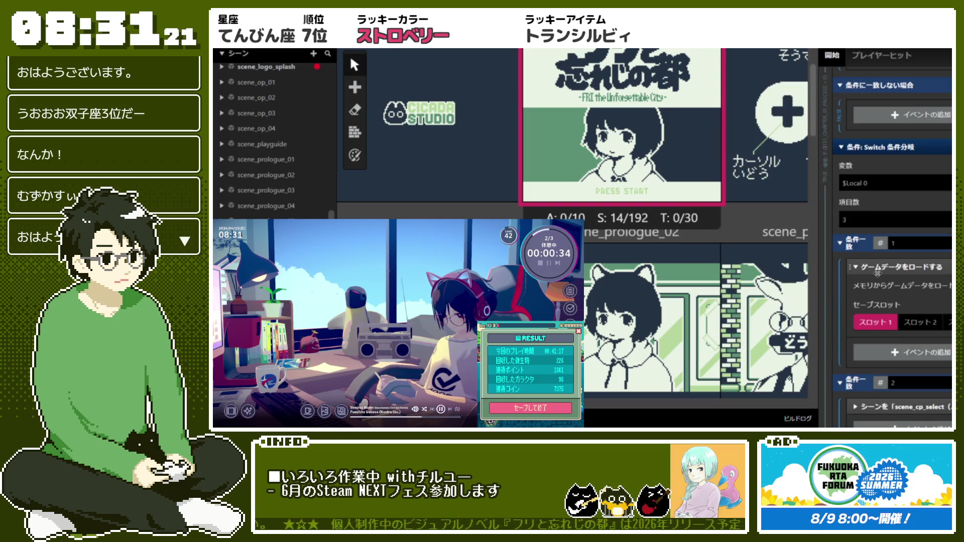
pyautogui.click(884, 267)
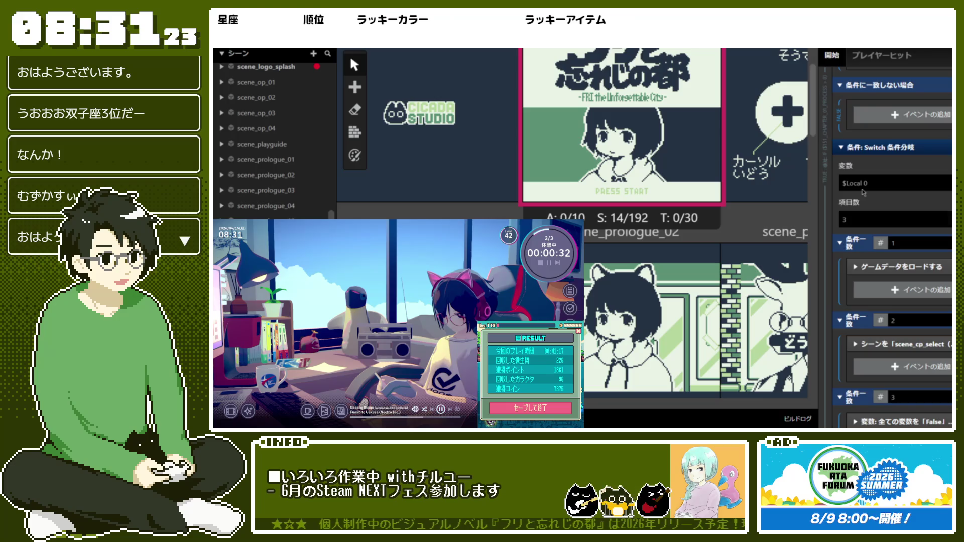
pyautogui.click(840, 243)
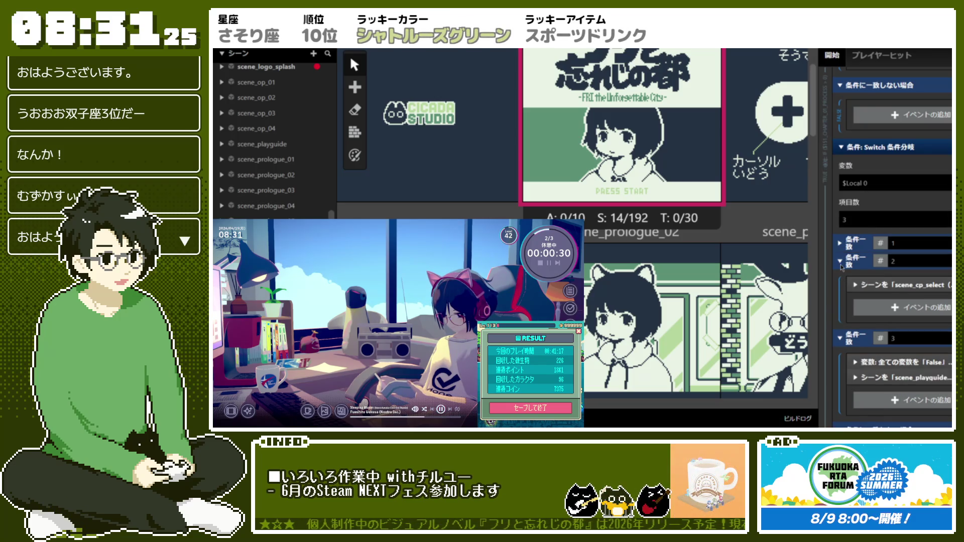
# Step: Collapse the Switch cases and delete the emptied If $Local0 block from the script
pyautogui.click(840, 261)
pyautogui.click(840, 279)
pyautogui.scroll(3, 841, 285)
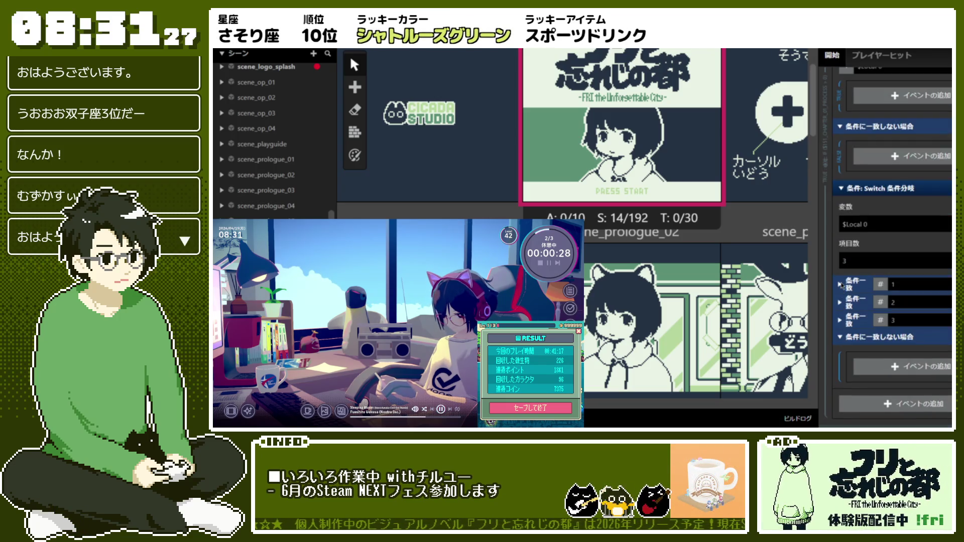
pyautogui.scroll(2, 842, 285)
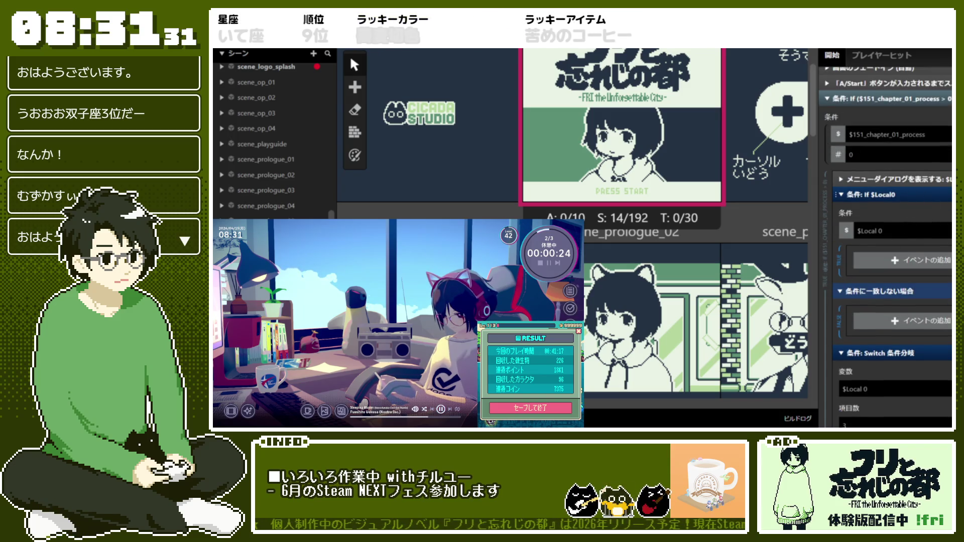
pyautogui.rightClick(887, 205)
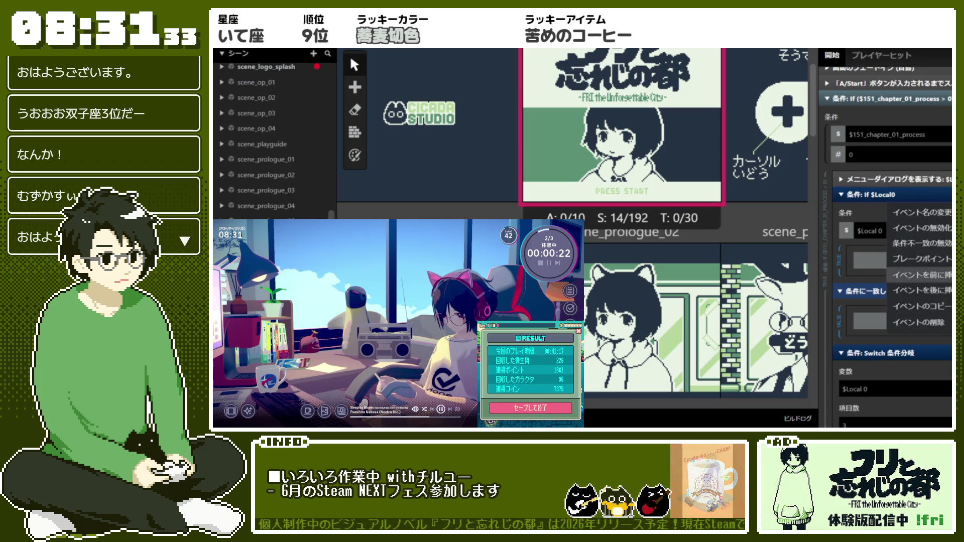
pyautogui.click(918, 322)
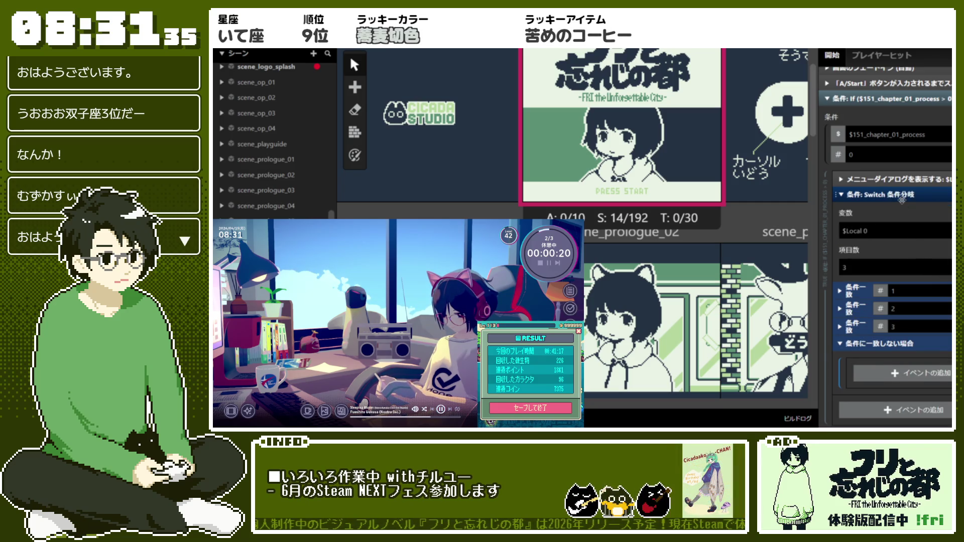
pyautogui.scroll(2, 950, 370)
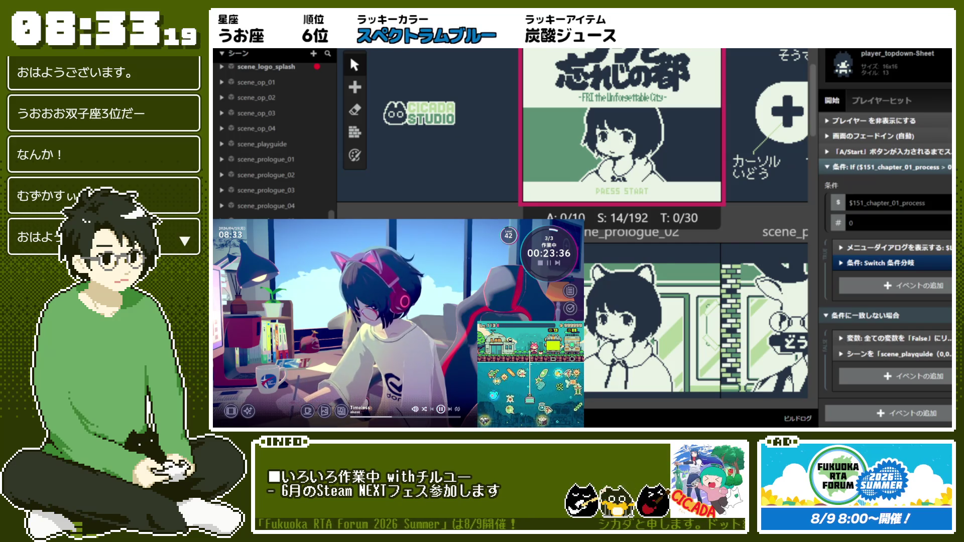
pyautogui.scroll(5, 850, 173)
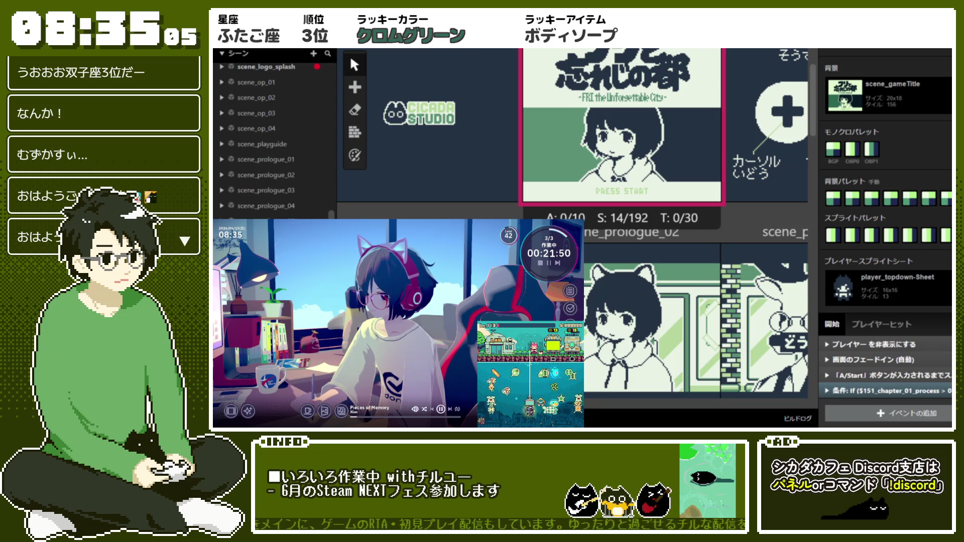
# Step: Expand the If $151_chapter_01_process check in scene_title's start script
pyautogui.scroll(3, 572, 236)
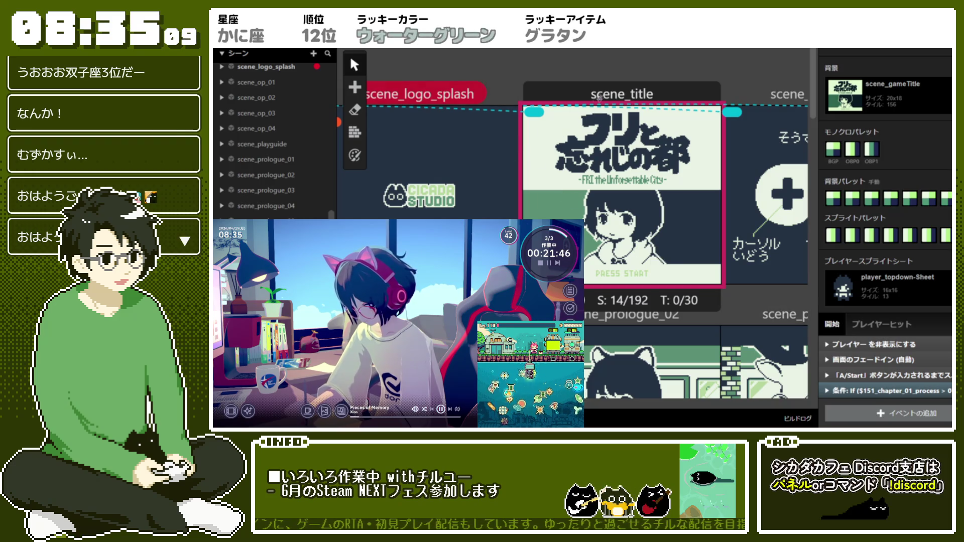
pyautogui.click(884, 397)
pyautogui.scroll(-4, 894, 301)
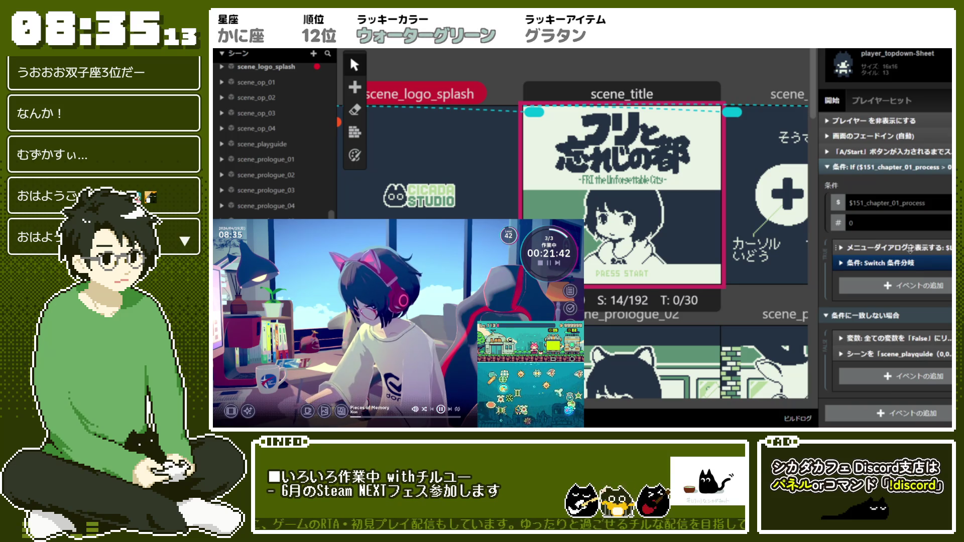
pyautogui.moveTo(942, 211)
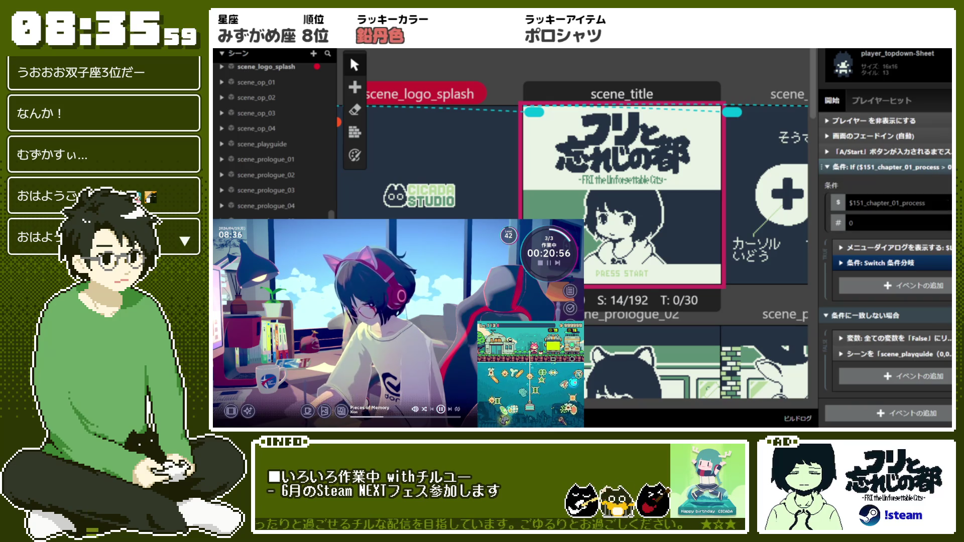
# Step: Insert an 'If game data saved' check and move the chapter-process If check into its else branch
pyautogui.click(947, 167)
pyautogui.click(933, 262)
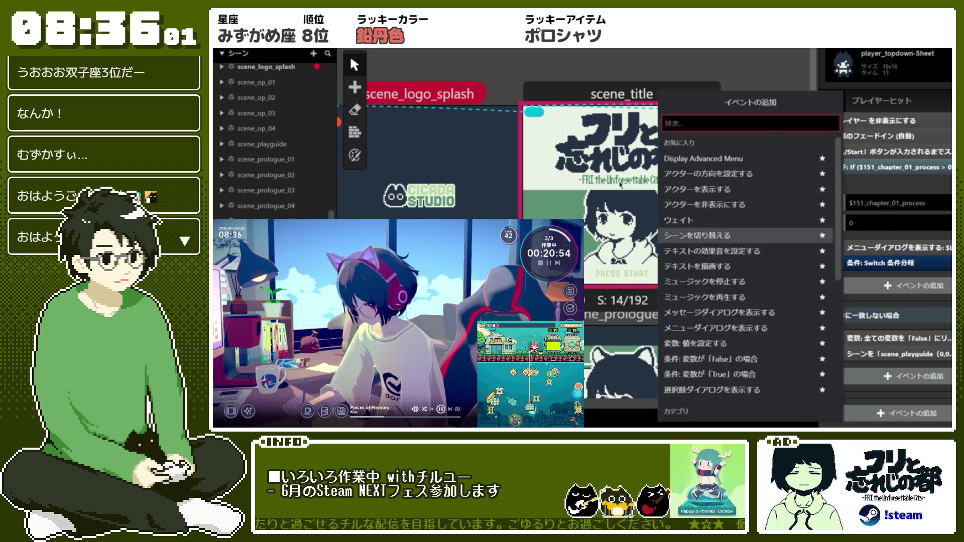
pyautogui.click(701, 259)
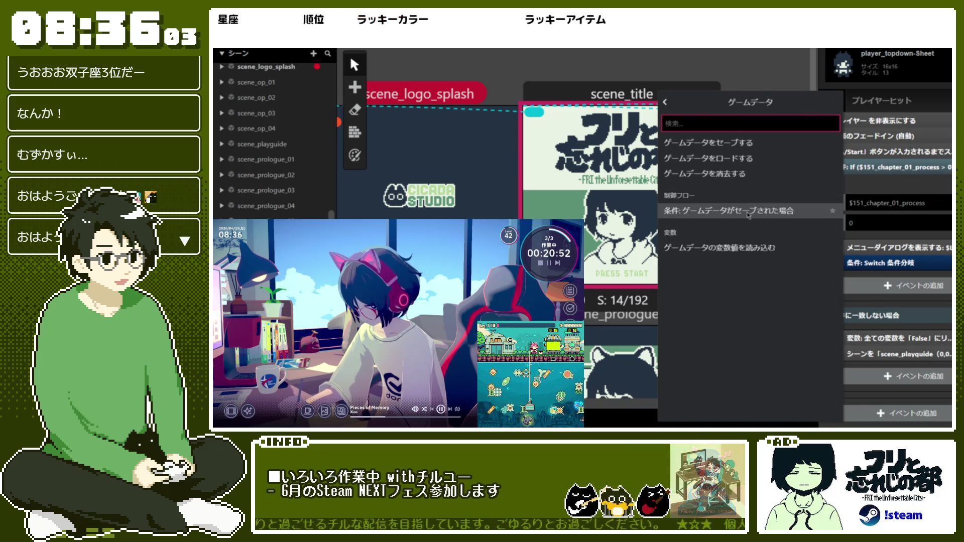
pyautogui.click(703, 209)
pyautogui.scroll(1, 906, 174)
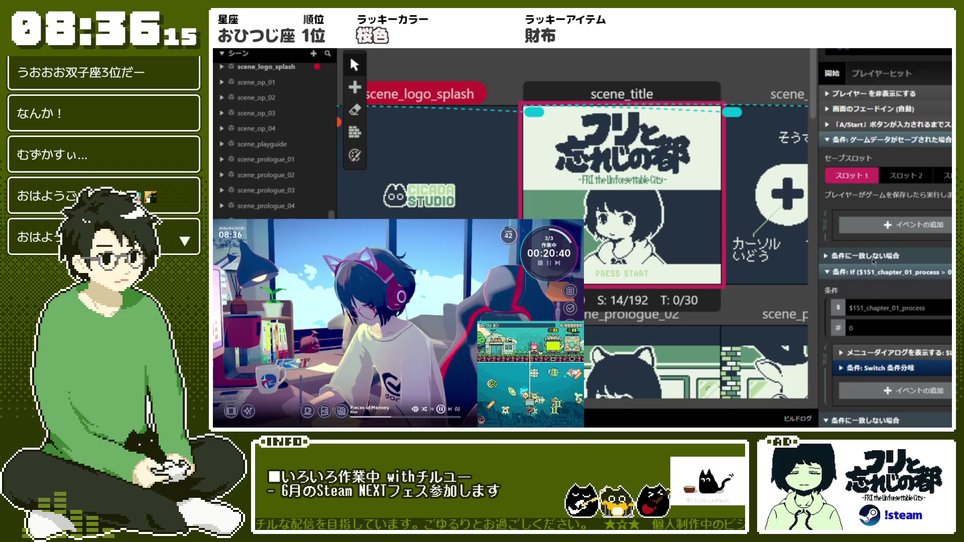
pyautogui.scroll(3, 946, 278)
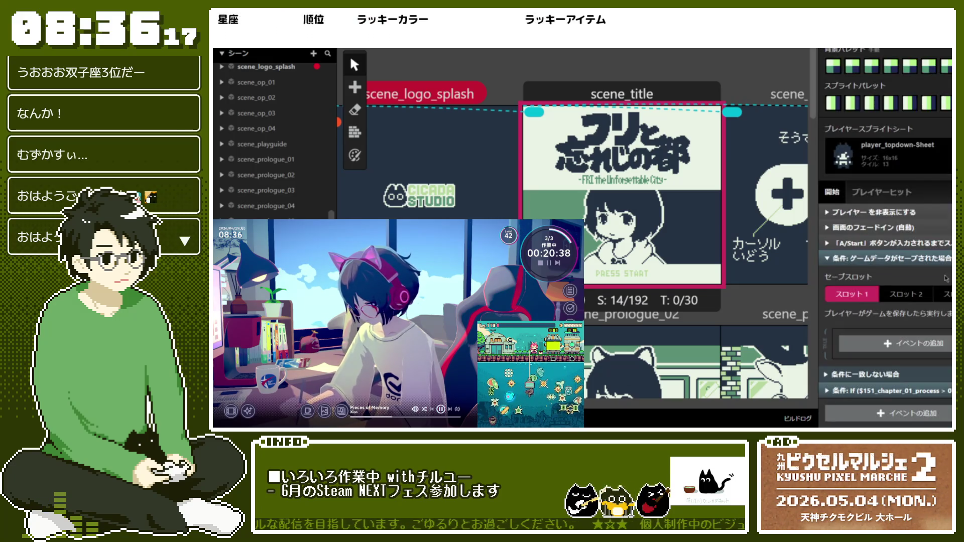
pyautogui.click(869, 378)
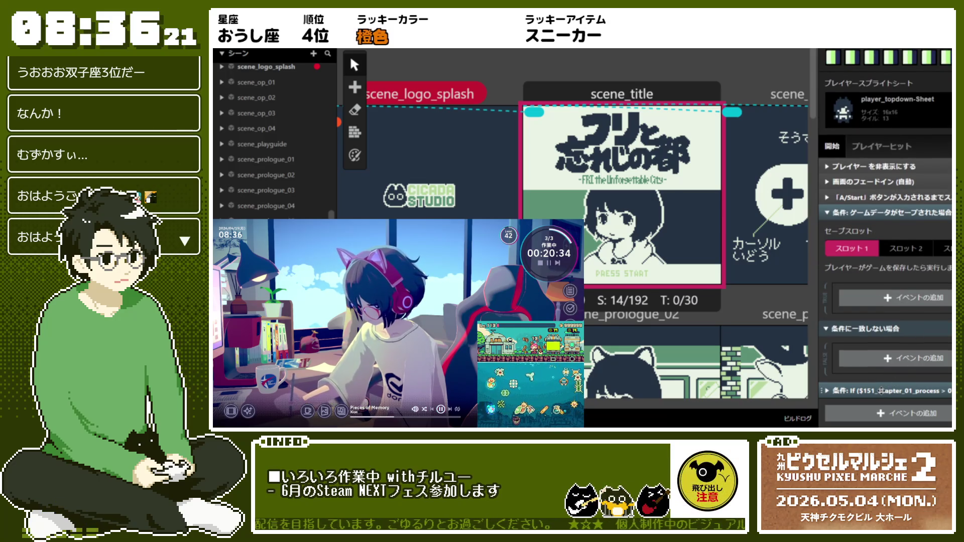
pyautogui.moveTo(879, 390); pyautogui.dragTo(878, 356)
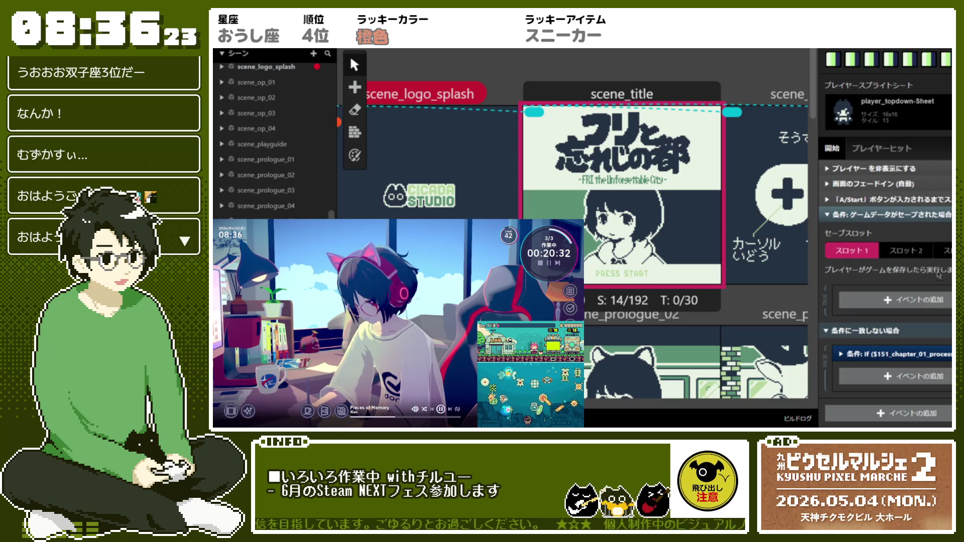
# Step: Add a Load Game Data event inside the game-data-saved condition
pyautogui.click(903, 300)
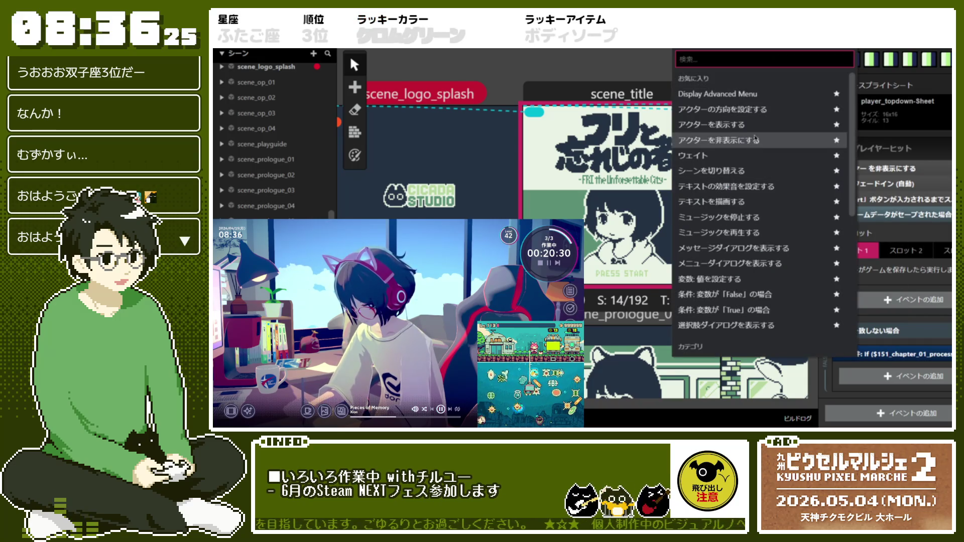
pyautogui.scroll(-4, 765, 169)
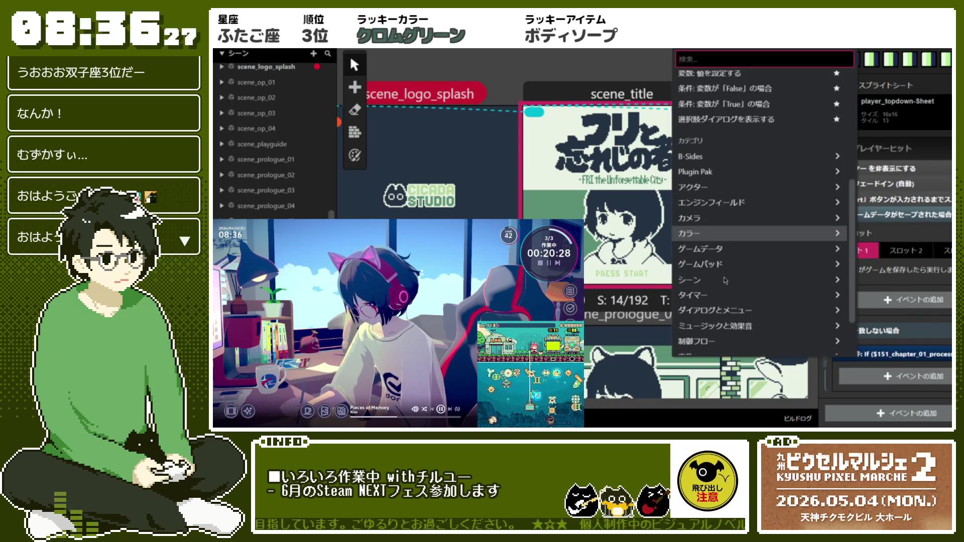
pyautogui.click(736, 247)
pyautogui.click(738, 95)
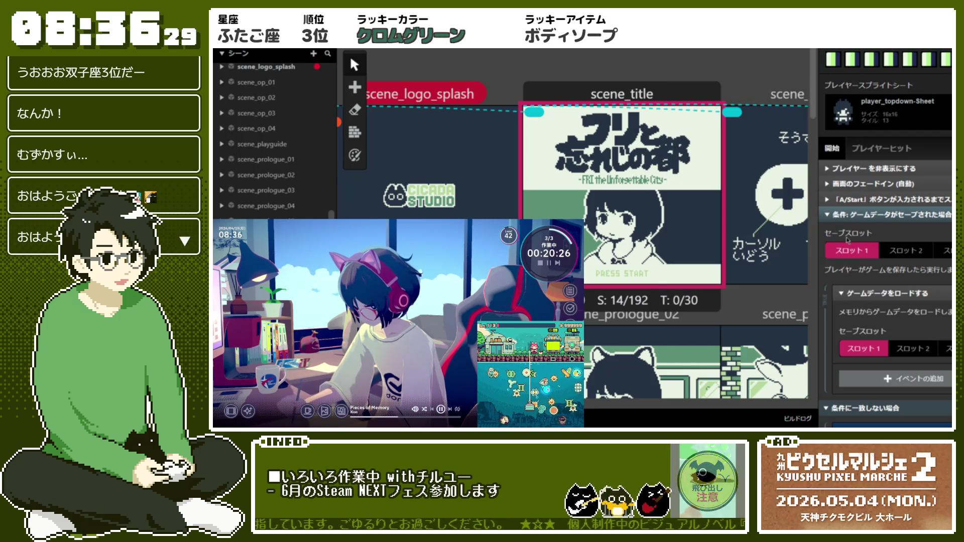
pyautogui.click(826, 215)
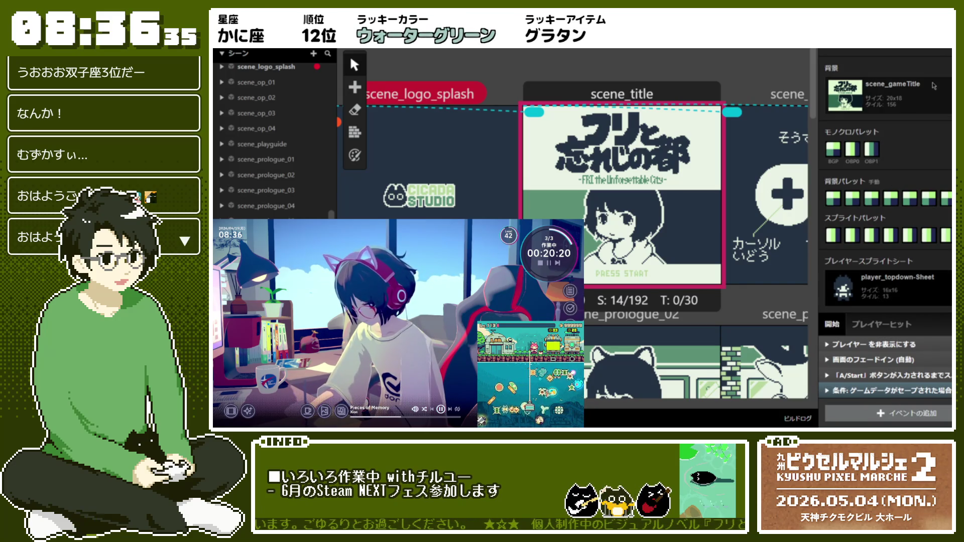
pyautogui.click(904, 49)
pyautogui.click(914, 67)
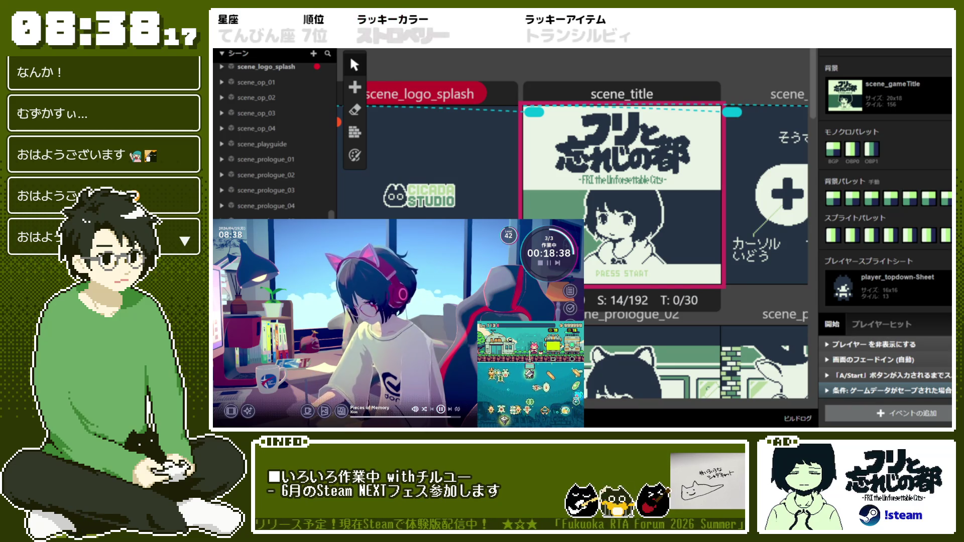
# Step: Expand the game-data-saved condition, inspect its Load Game Data event, and scroll down to the else branches
pyautogui.click(882, 390)
pyautogui.scroll(-4, 882, 394)
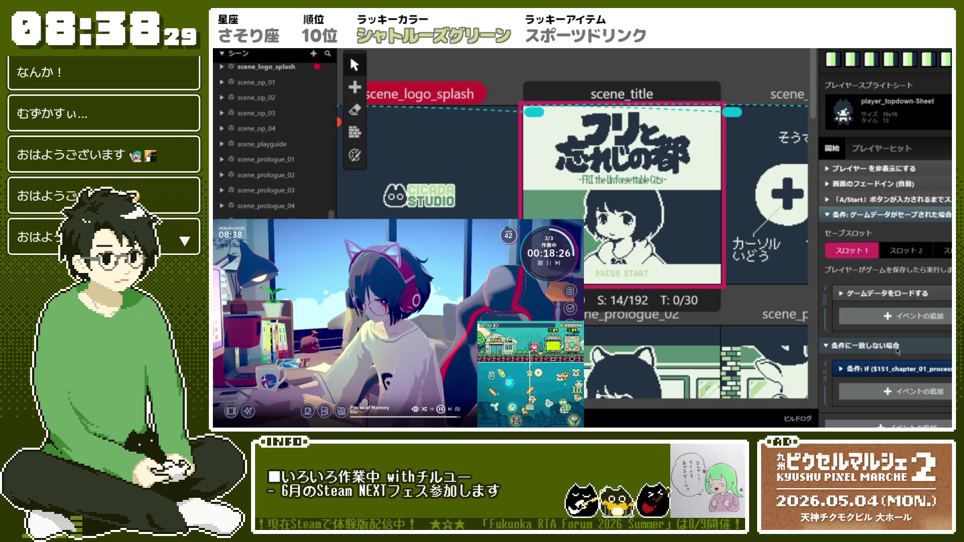
pyautogui.click(910, 293)
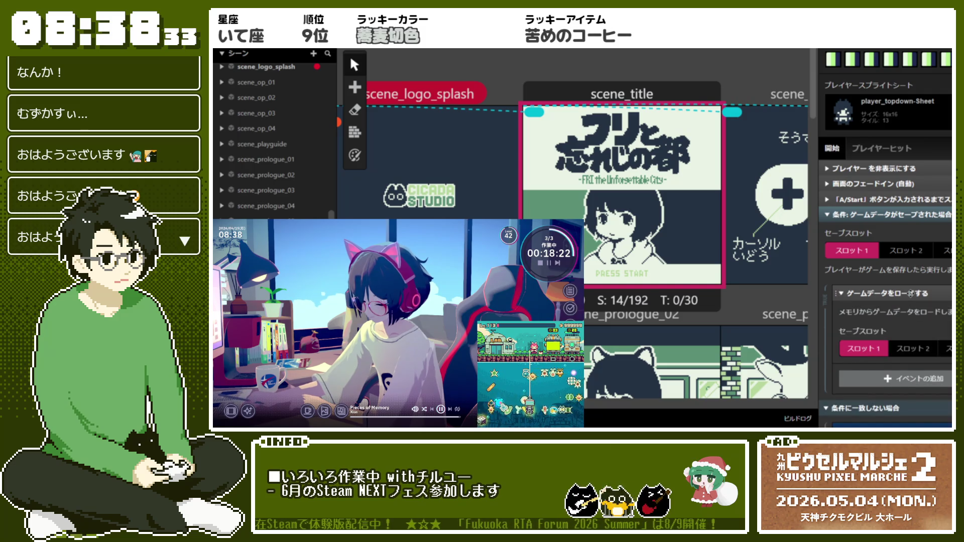
pyautogui.click(910, 293)
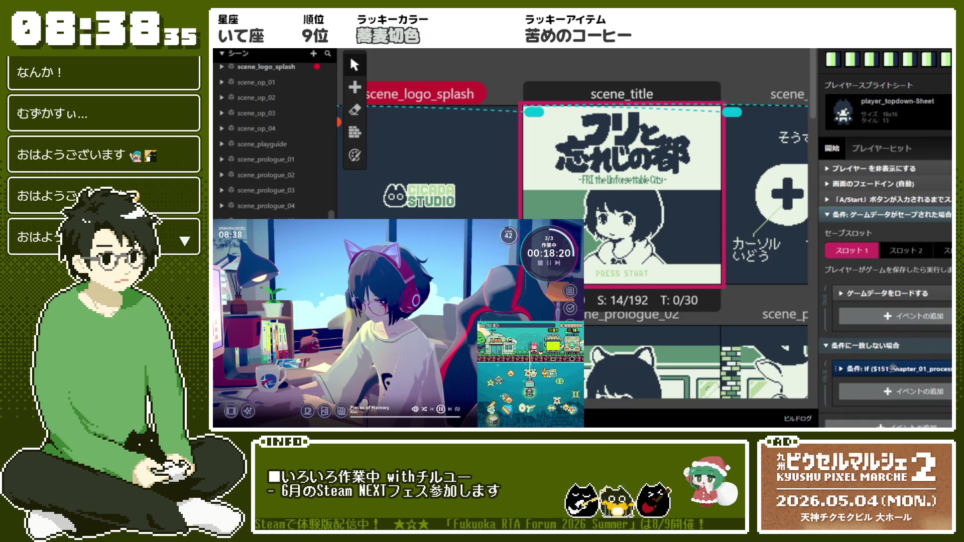
pyautogui.scroll(-5, 915, 305)
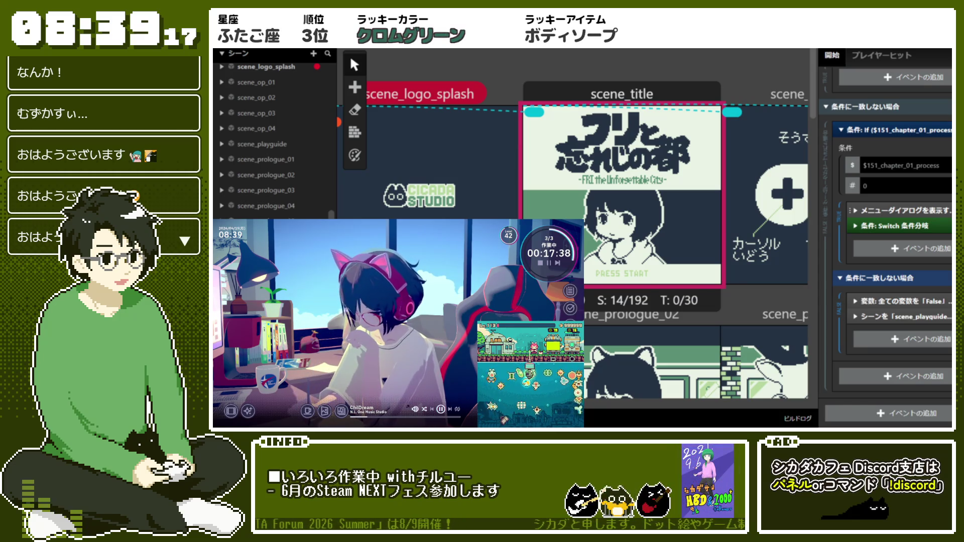
pyautogui.scroll(-3, 882, 332)
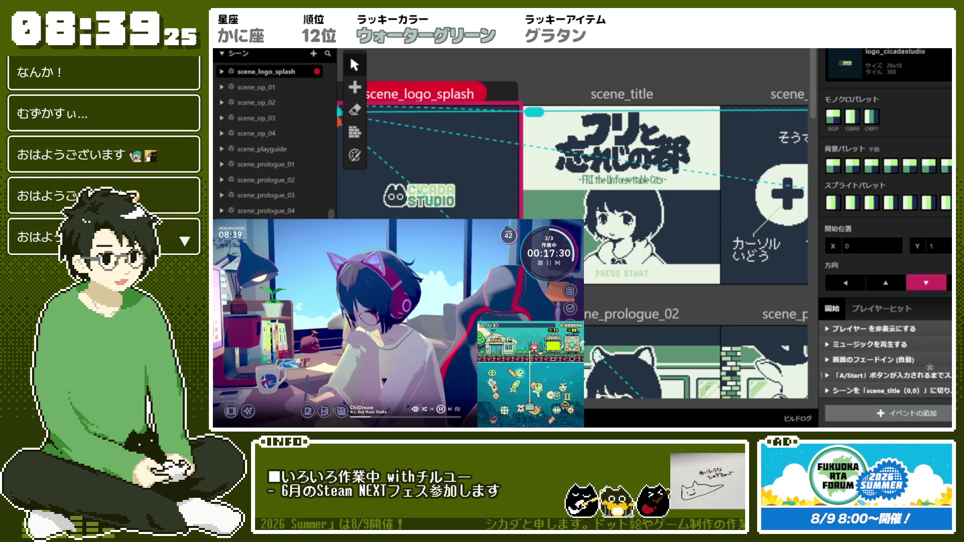
pyautogui.click(623, 151)
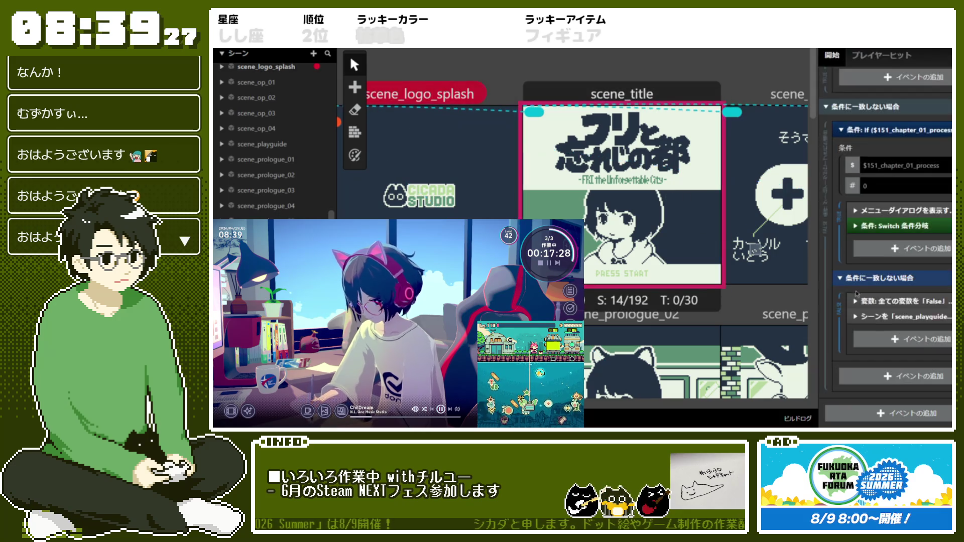
pyautogui.scroll(10, 856, 294)
pyautogui.scroll(-2, 823, 282)
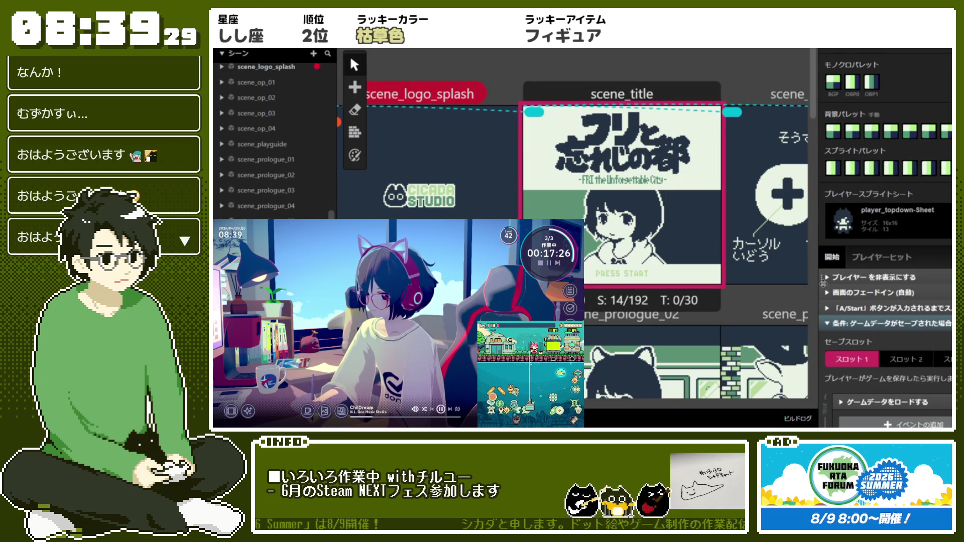
pyautogui.scroll(2, 859, 287)
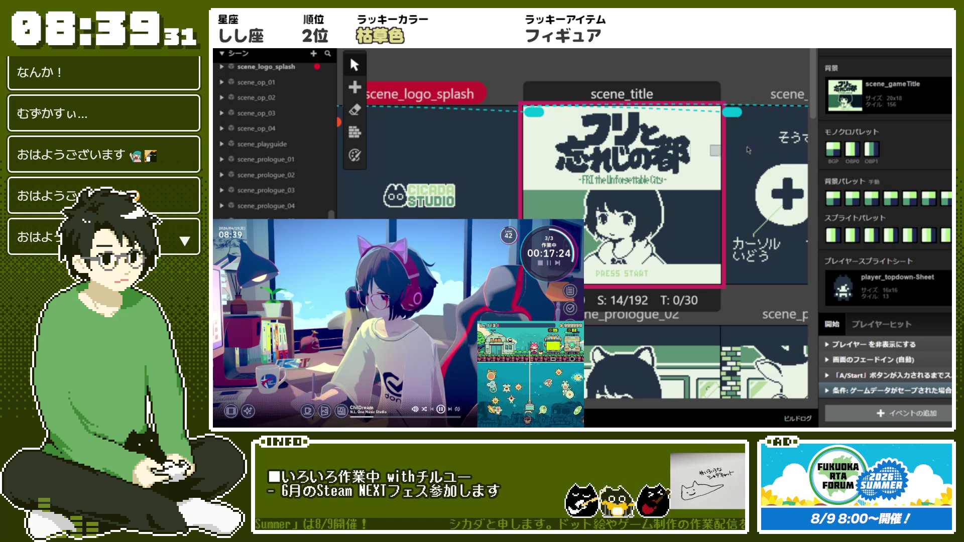
pyautogui.click(677, 221)
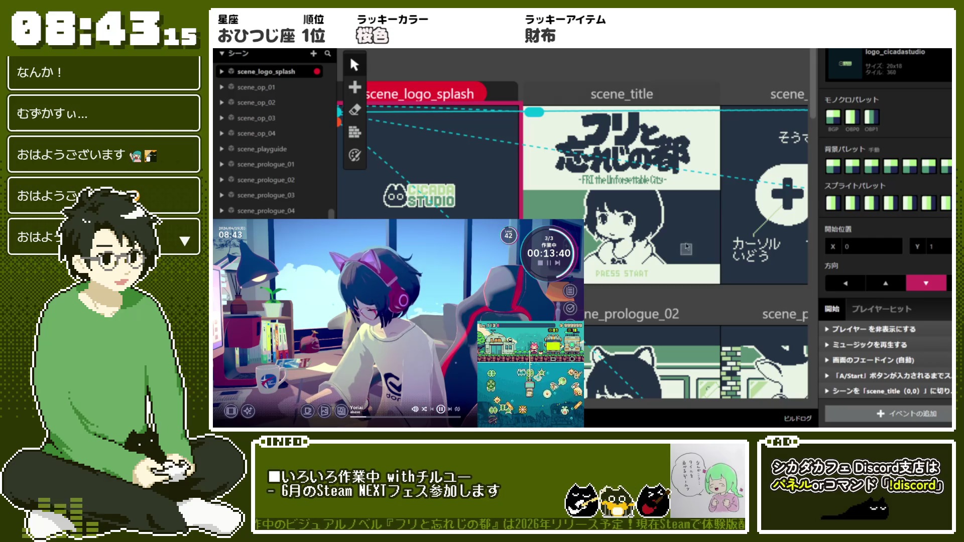
# Step: Select scene_title in the world editor to show its properties and On Init script
pyautogui.click(626, 94)
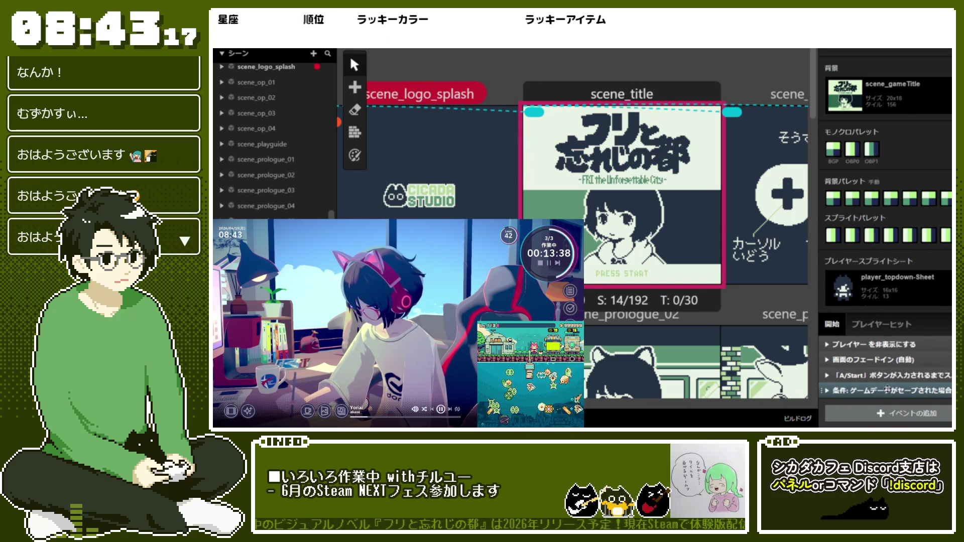
# Step: Expand the 'If game data saved' condition and the $Local0 Switch to review its cases
pyautogui.click(872, 390)
pyautogui.scroll(-3, 872, 371)
pyautogui.scroll(-3, 872, 372)
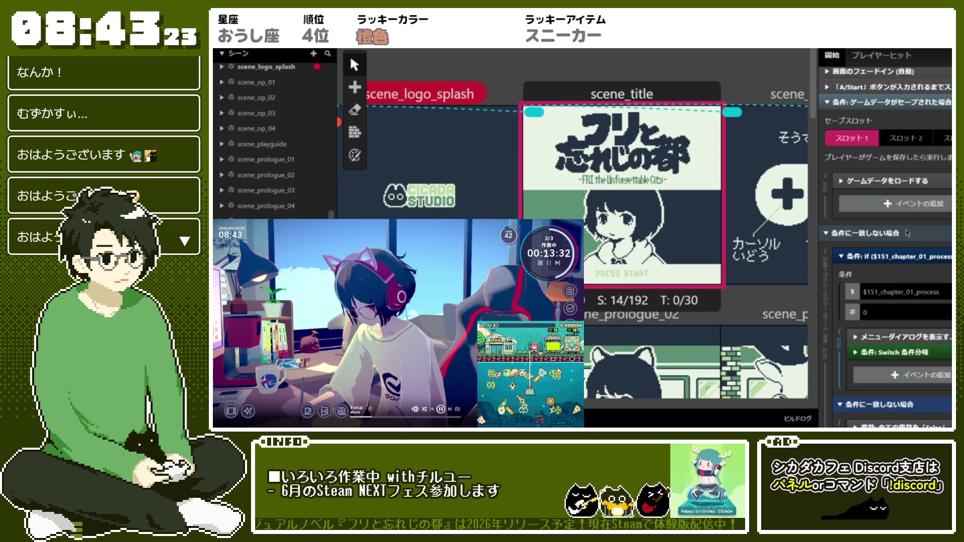
pyautogui.scroll(-2, 906, 234)
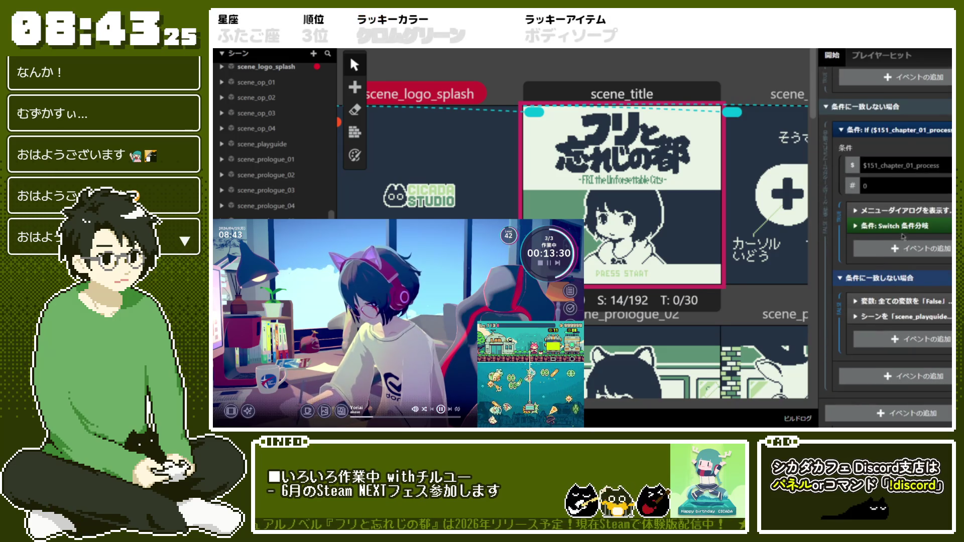
pyautogui.click(898, 227)
pyautogui.scroll(-2, 906, 246)
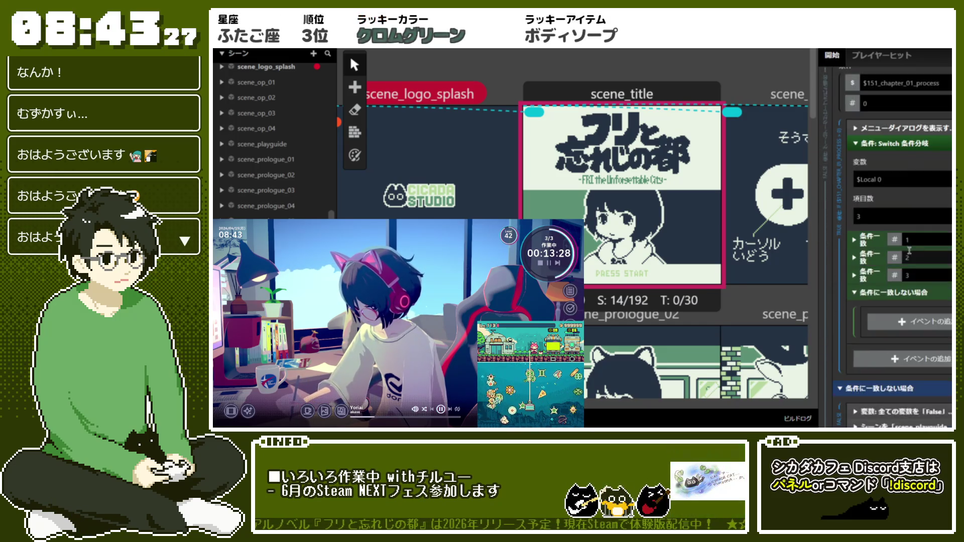
pyautogui.click(855, 199)
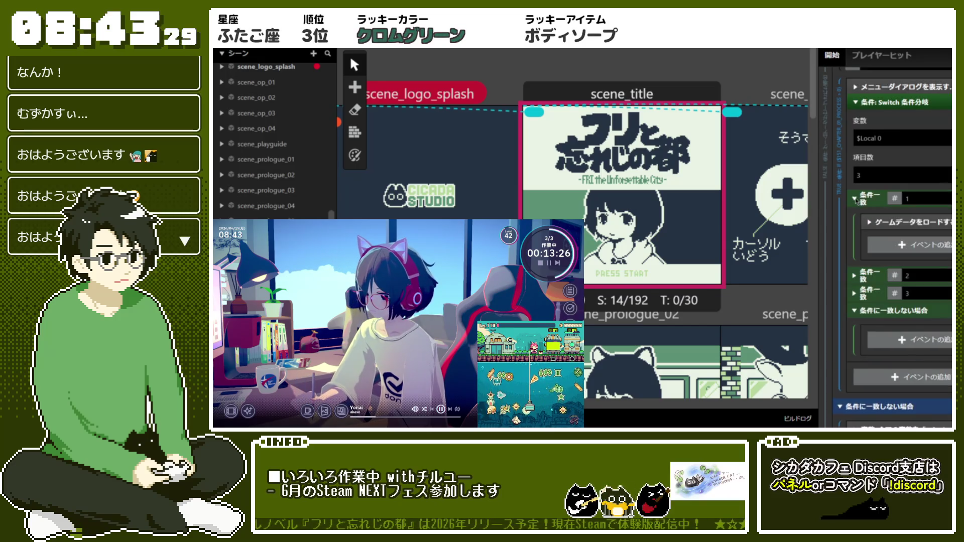
pyautogui.click(855, 199)
pyautogui.scroll(2, 902, 269)
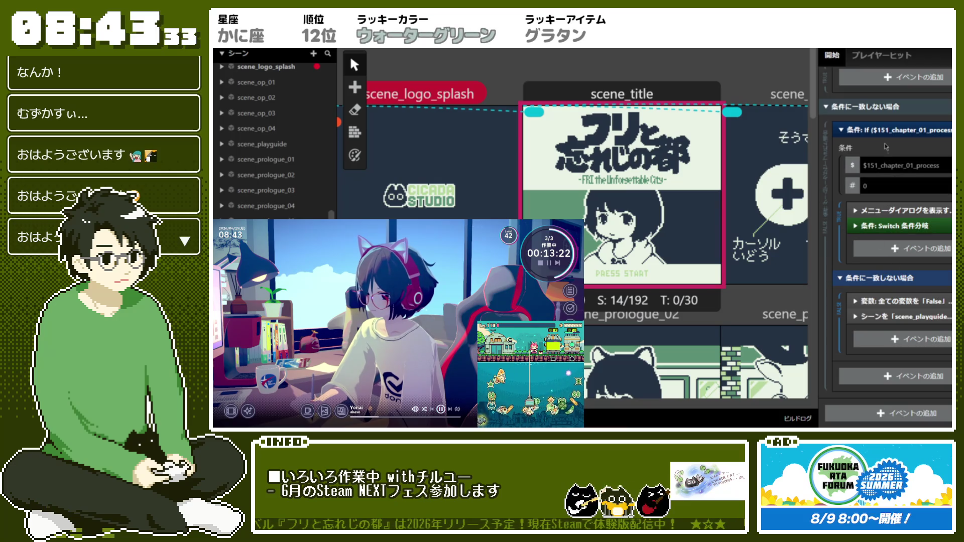
pyautogui.scroll(2, 891, 227)
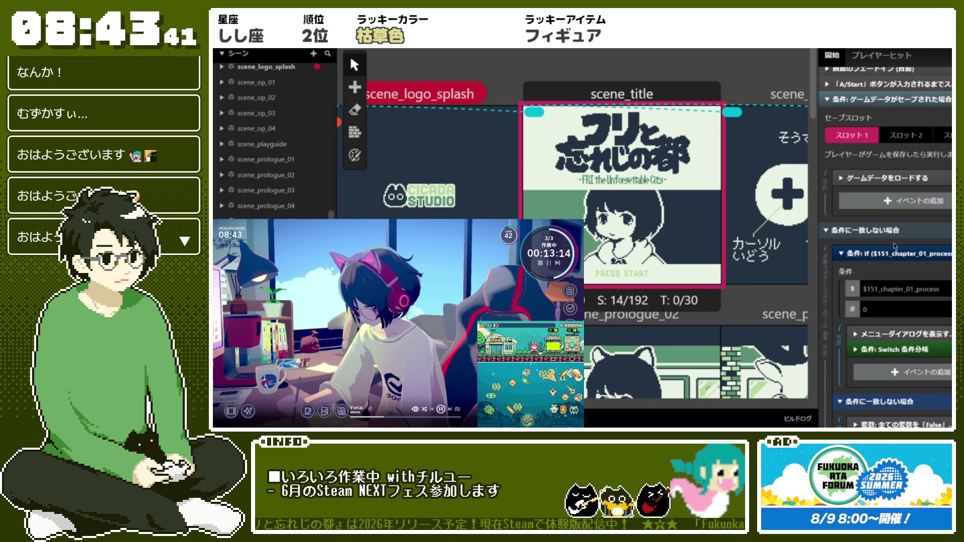
# Step: Drag the If $151_chapter_01_process check above the Load Game Data event
pyautogui.scroll(-2, 893, 246)
pyautogui.scroll(1, 894, 247)
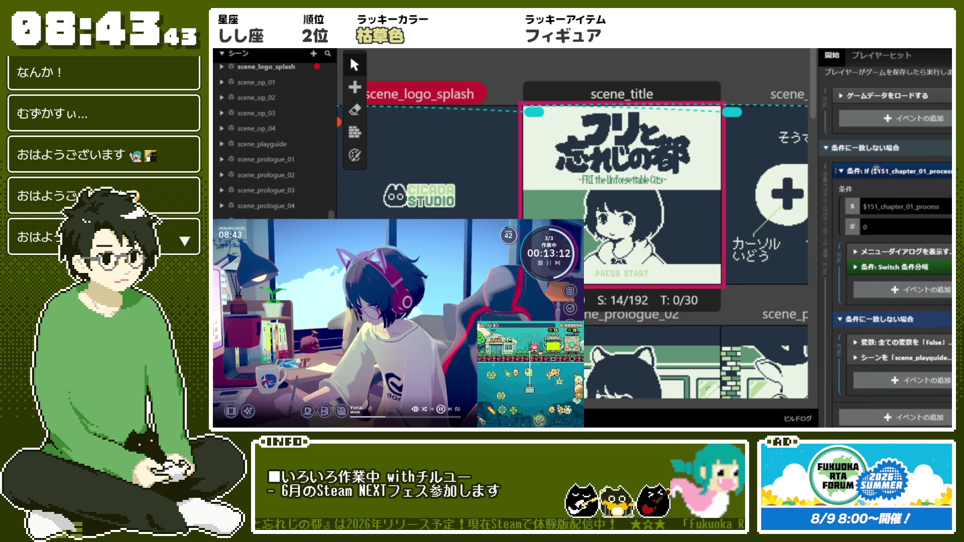
pyautogui.scroll(4, 885, 226)
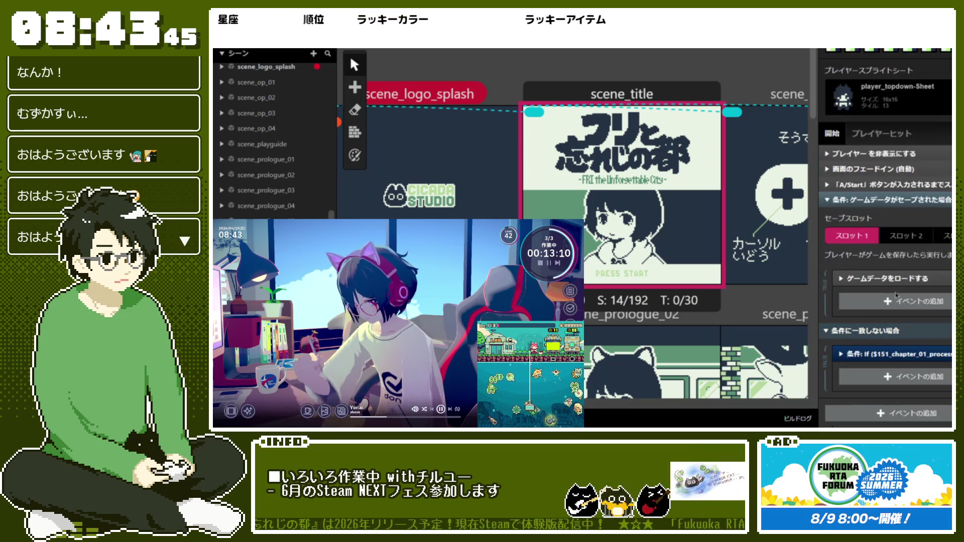
pyautogui.moveTo(885, 350); pyautogui.dragTo(885, 276)
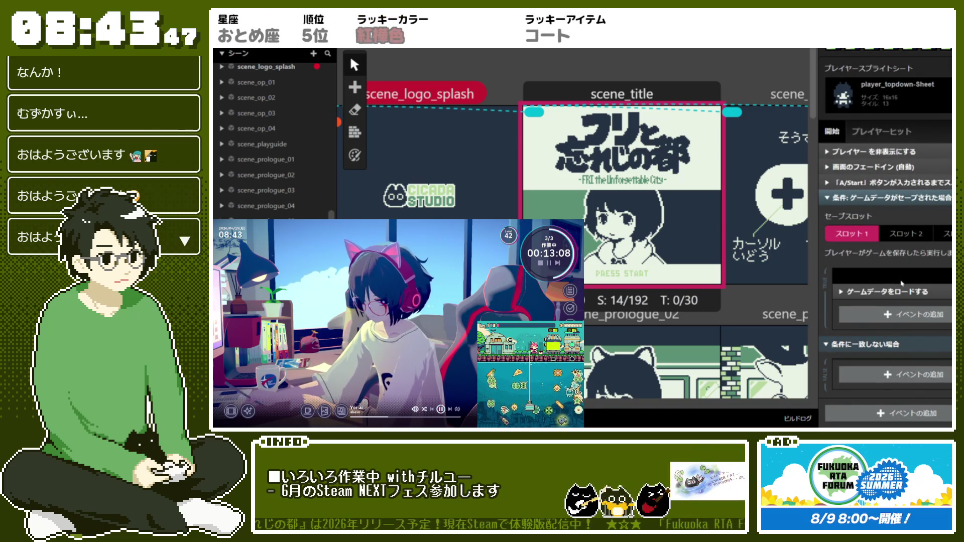
# Step: Disable the Load Game Data event and expand the $151_chapter_01_process check
pyautogui.rightClick(886, 294)
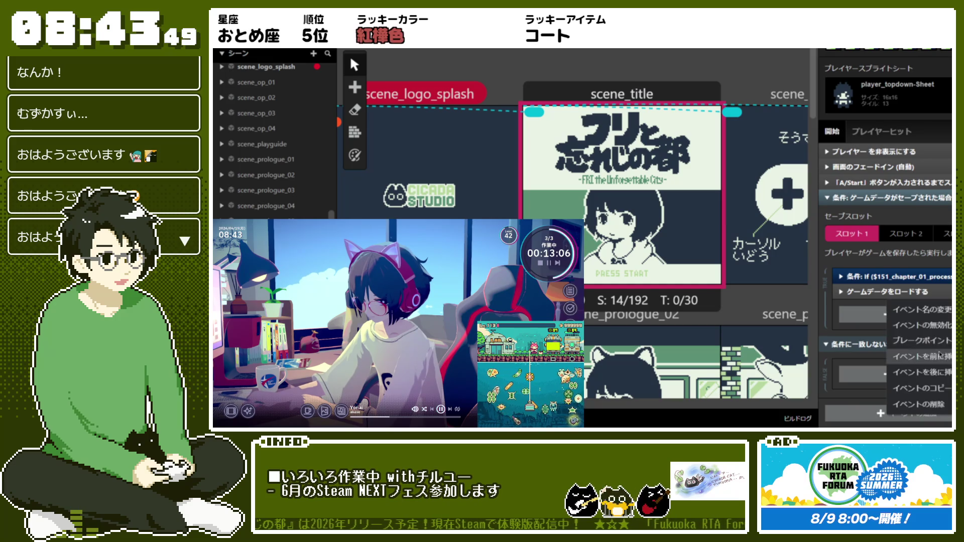
pyautogui.click(946, 328)
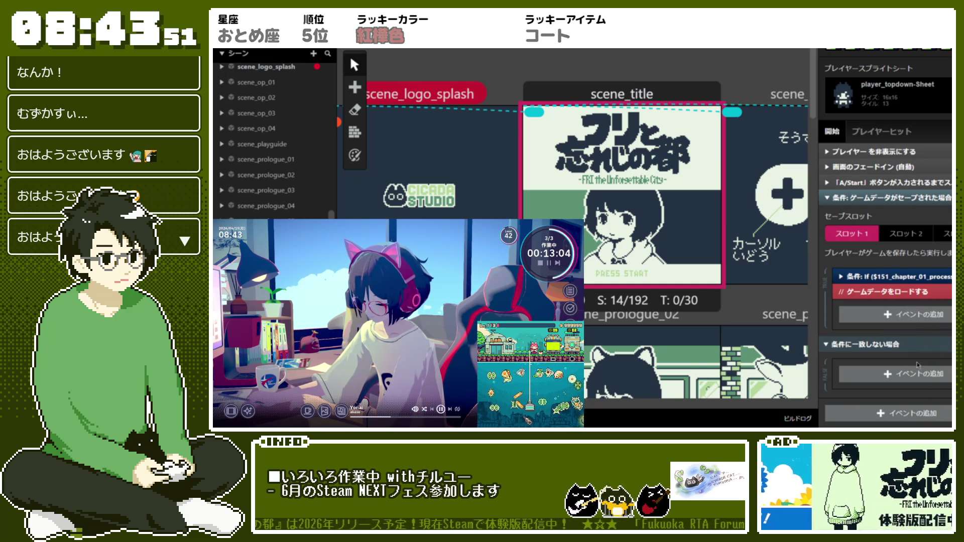
pyautogui.click(923, 279)
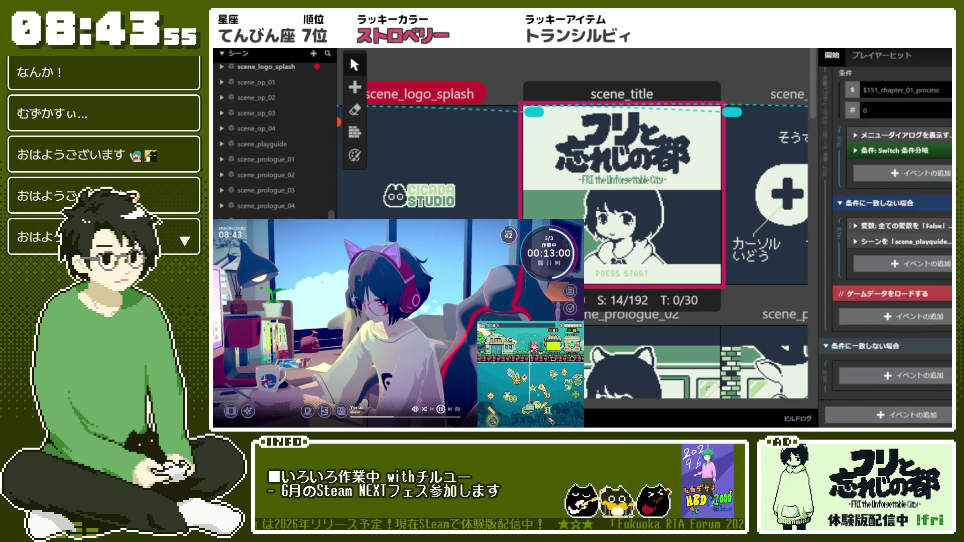
# Step: Paste the reset-all-variables and change-scene events into the lower else branch
pyautogui.click(924, 225)
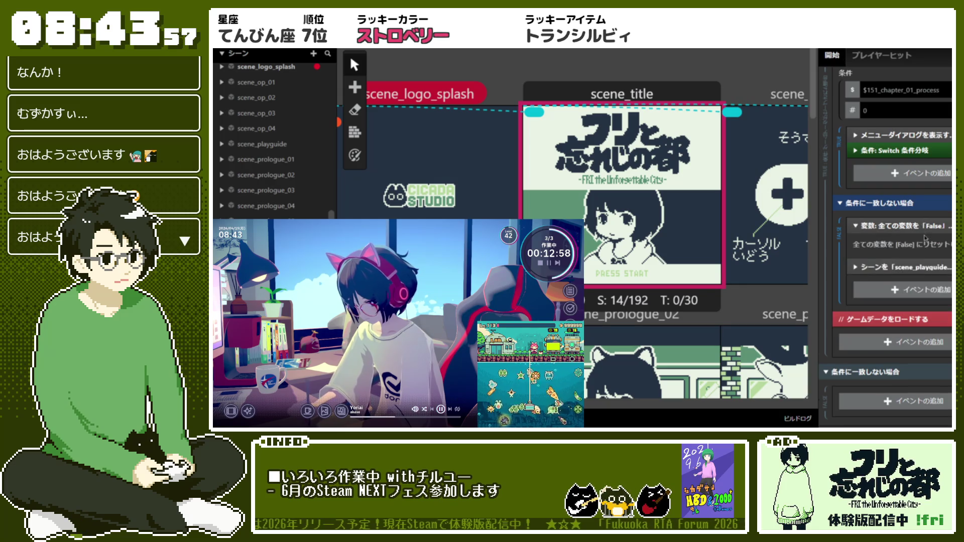
pyautogui.click(924, 225)
pyautogui.keyDown('shift'); pyautogui.click(923, 241); pyautogui.keyUp('shift')
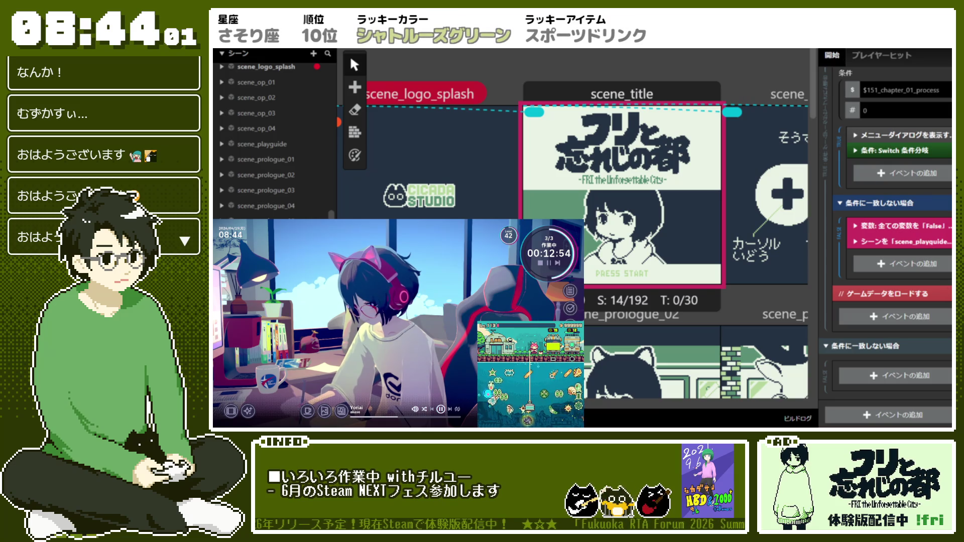
pyautogui.hotkey('ctrl', 'v')
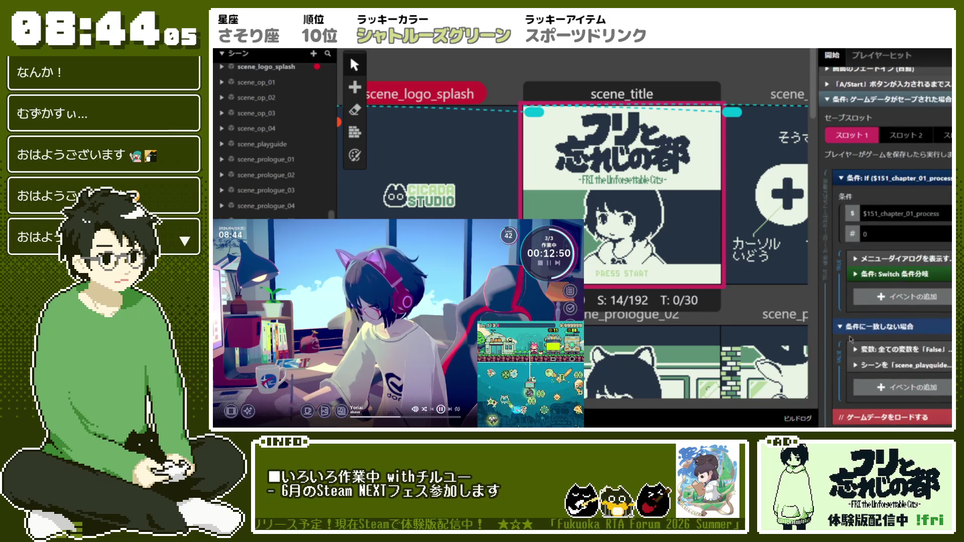
pyautogui.scroll(3, 849, 336)
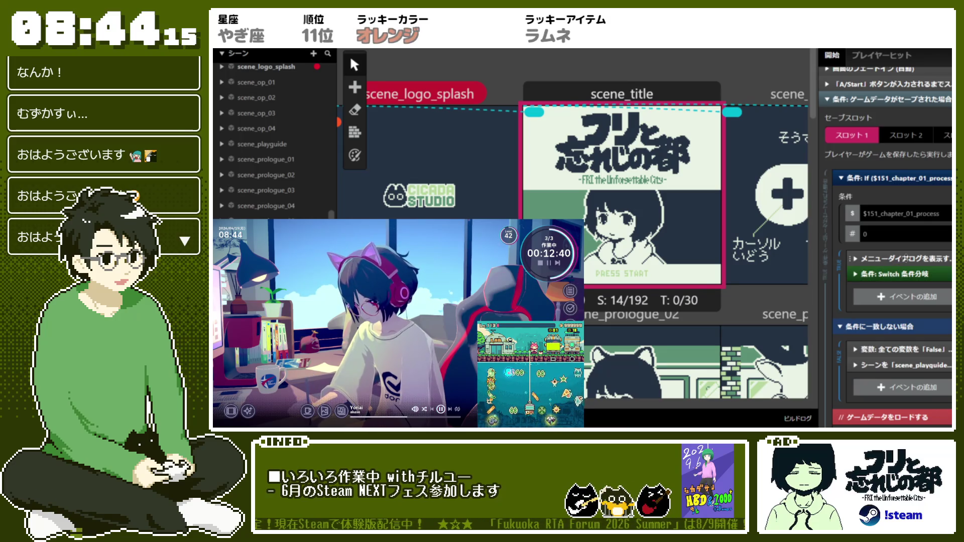
pyautogui.click(855, 259)
pyautogui.click(855, 258)
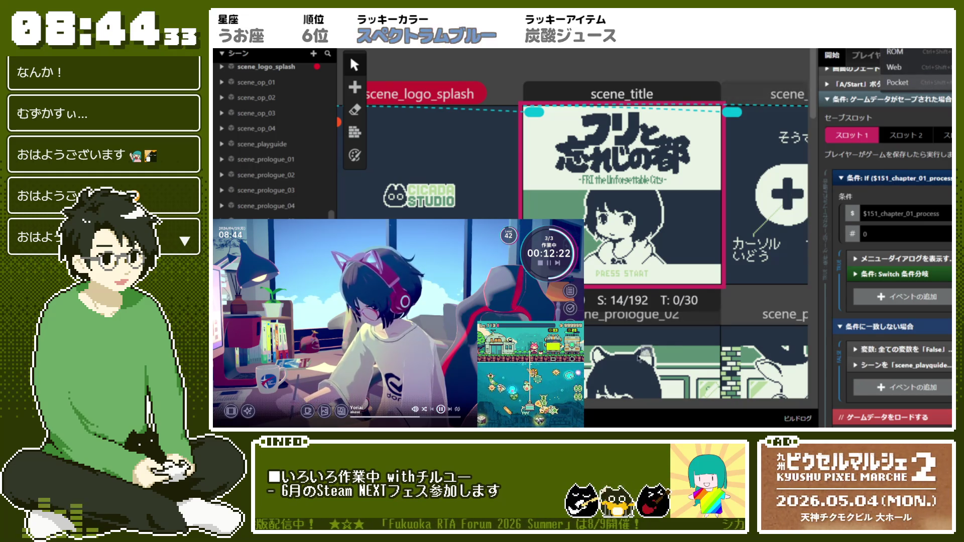
# Step: Dismiss the build-target list and select scene_cp_select to review its script
pyautogui.click(590, 401)
pyautogui.hscroll(10, 590, 400)
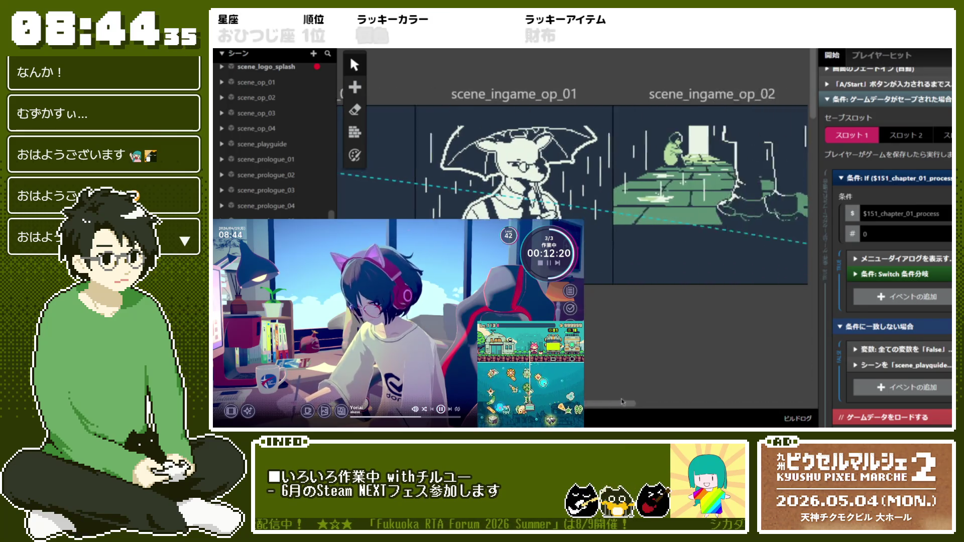
pyautogui.scroll(-3, 655, 304)
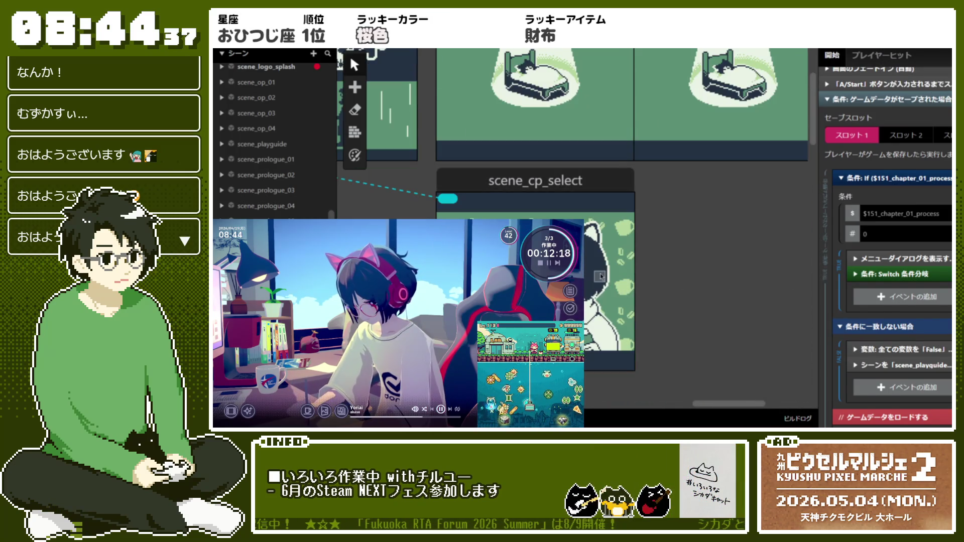
pyautogui.click(600, 276)
pyautogui.scroll(-3, 889, 271)
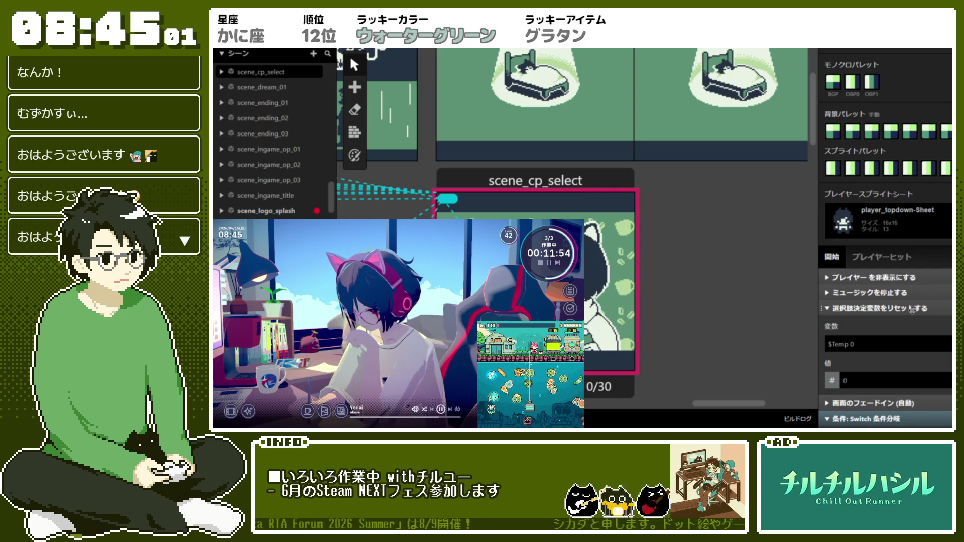
pyautogui.scroll(-2, 912, 310)
pyautogui.scroll(-1, 913, 314)
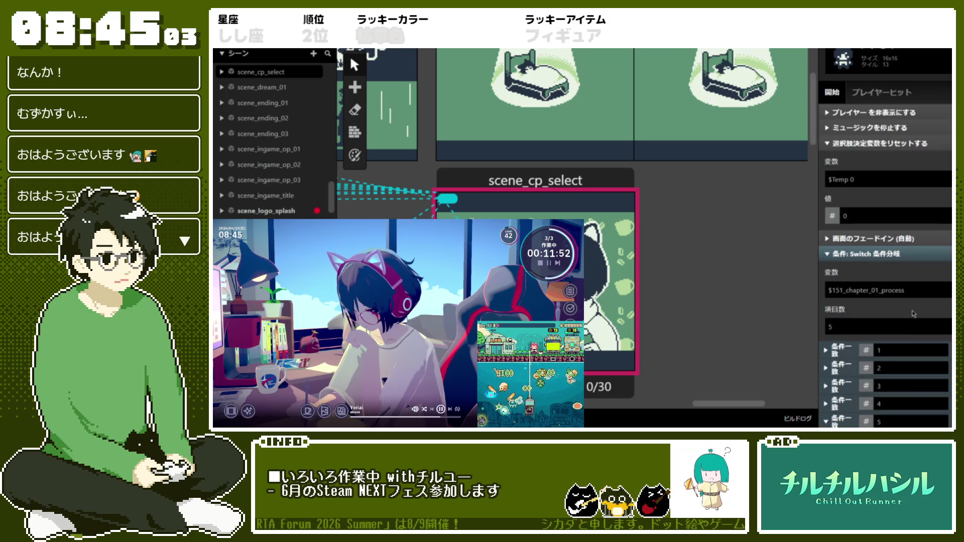
pyautogui.click(908, 143)
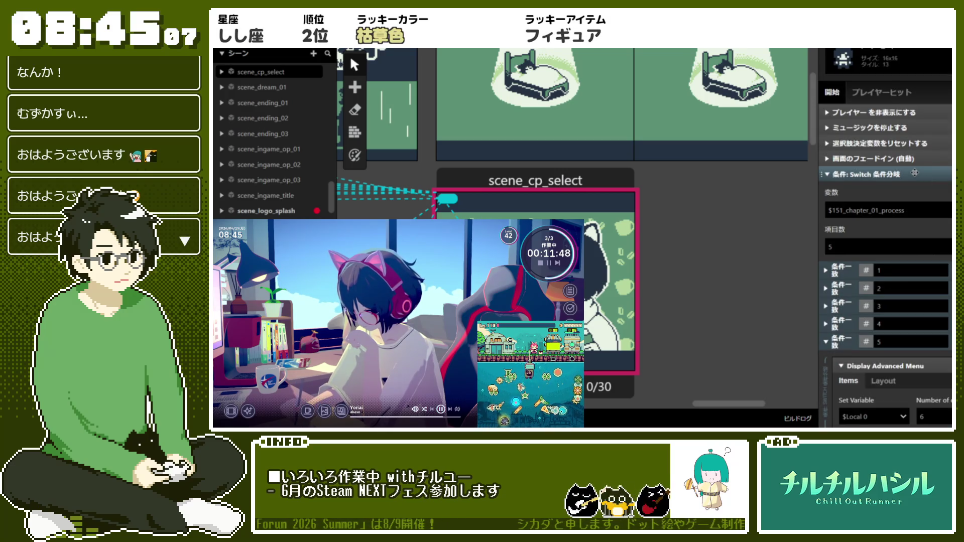
# Step: Inspect case 1 of the Switch on $151_chapter_01_process, then collapse the Switch
pyautogui.scroll(-3, 854, 403)
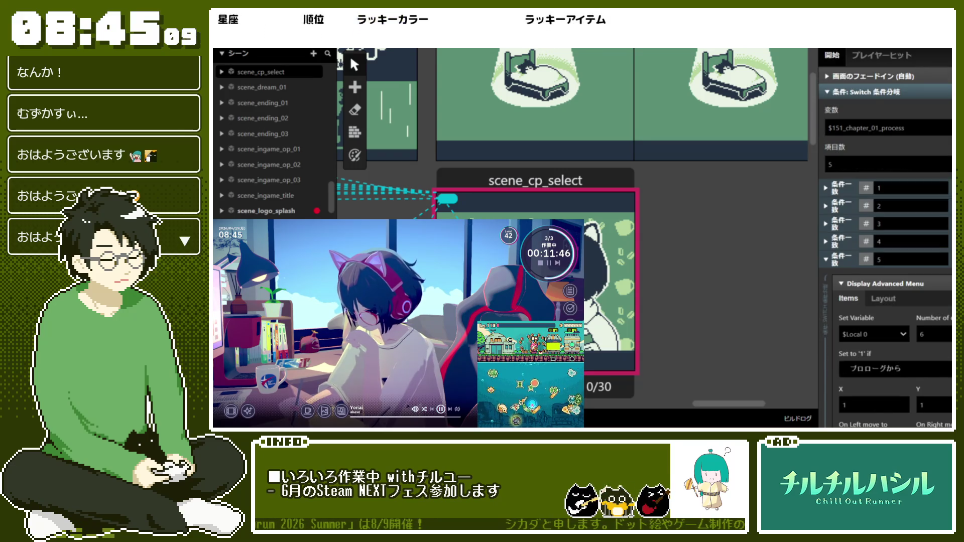
pyautogui.scroll(-5, 857, 402)
pyautogui.scroll(6, 923, 251)
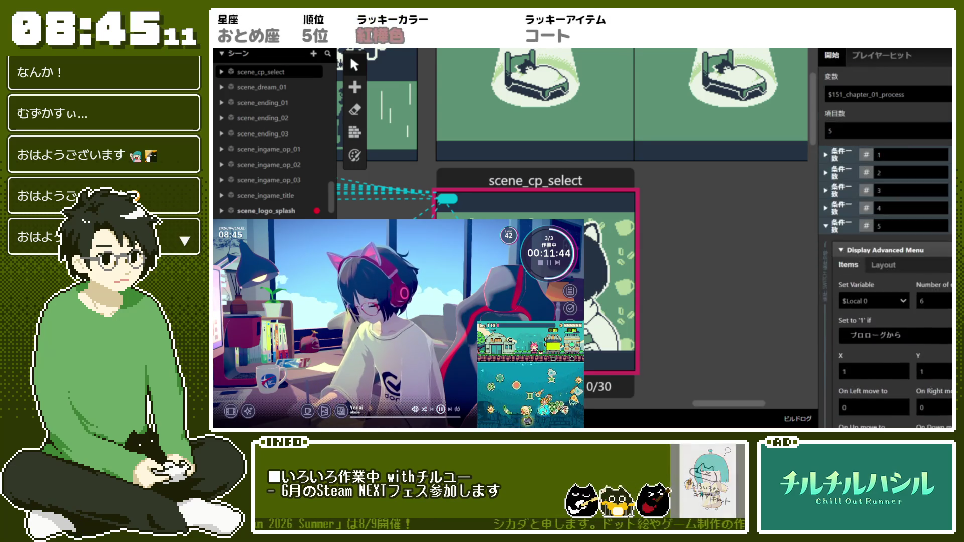
pyautogui.scroll(1, 923, 251)
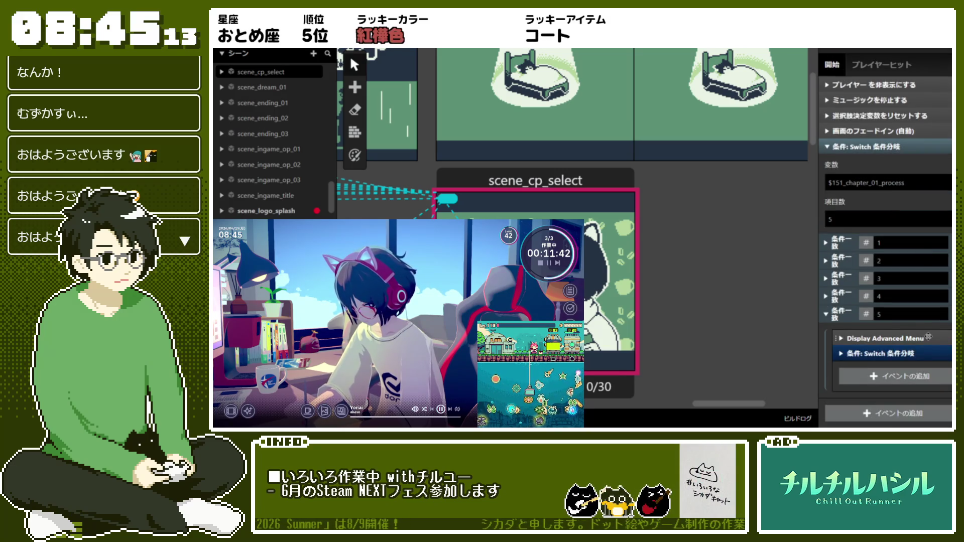
pyautogui.click(826, 243)
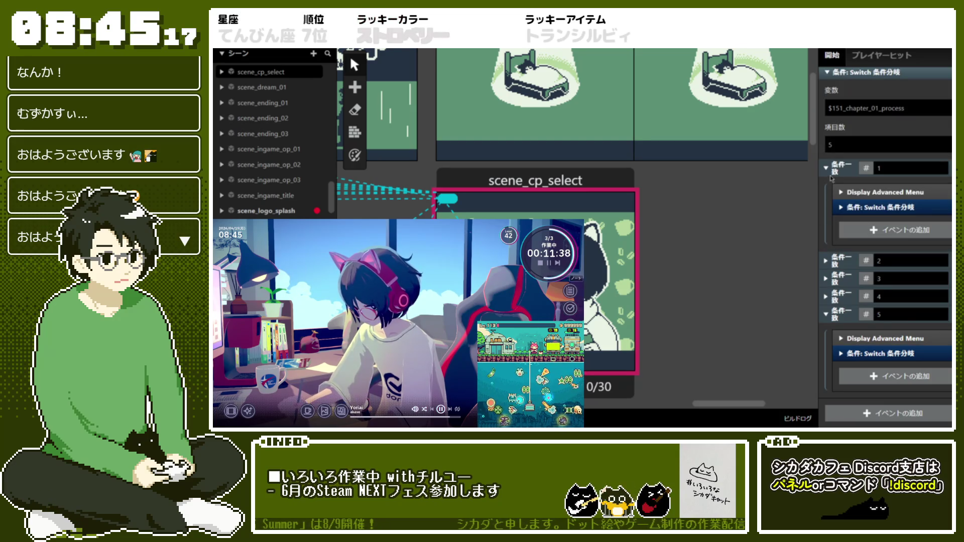
pyautogui.scroll(3, 853, 251)
pyautogui.scroll(3, 854, 301)
pyautogui.click(826, 317)
pyautogui.scroll(-3, 804, 276)
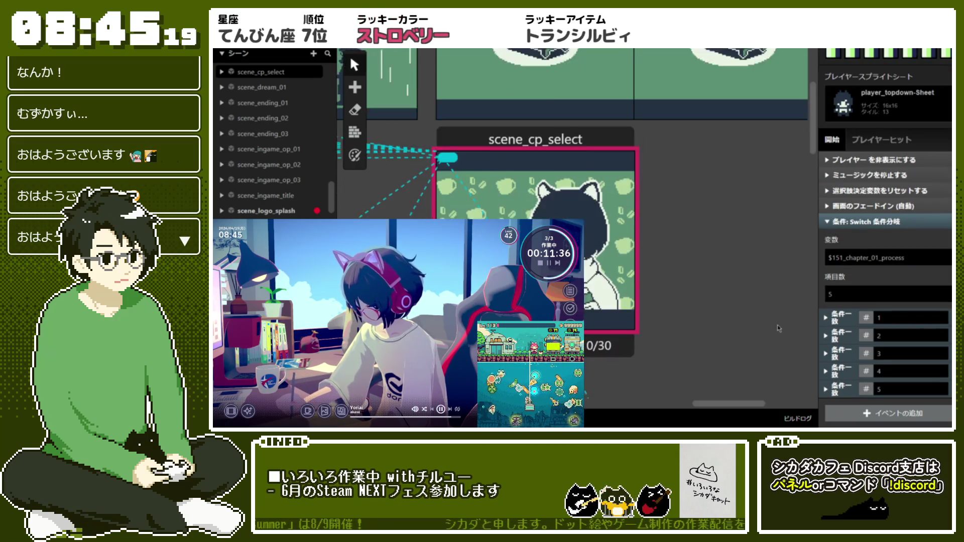
pyautogui.click(826, 221)
pyautogui.scroll(5, 674, 275)
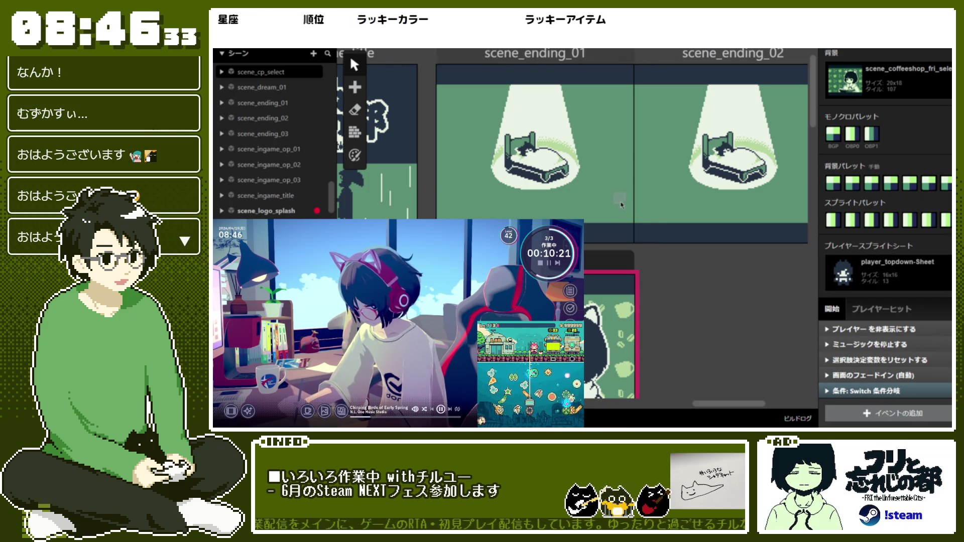
# Step: Pan back to scene_title and select it to show its saved-game-data script
pyautogui.hscroll(-10, 701, 408)
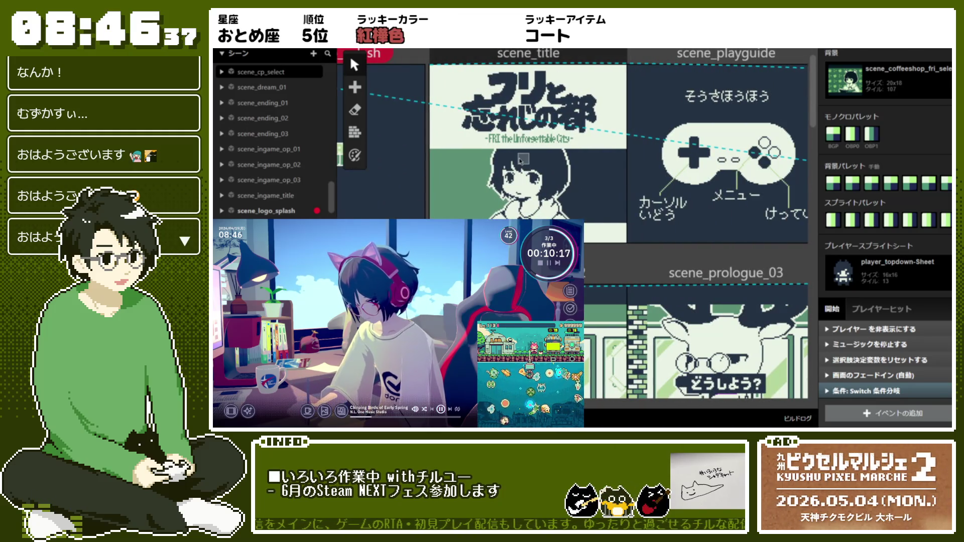
pyautogui.click(528, 151)
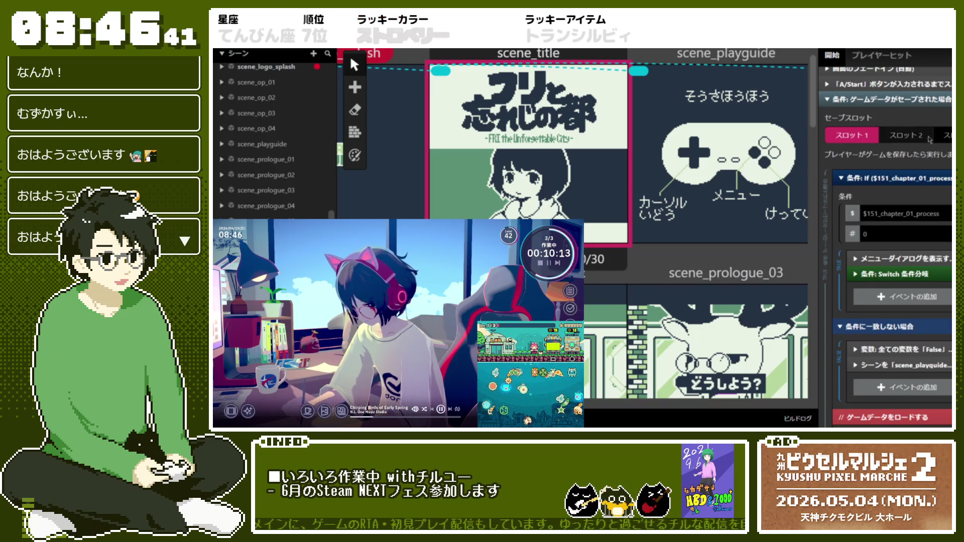
pyautogui.scroll(2, 885, 236)
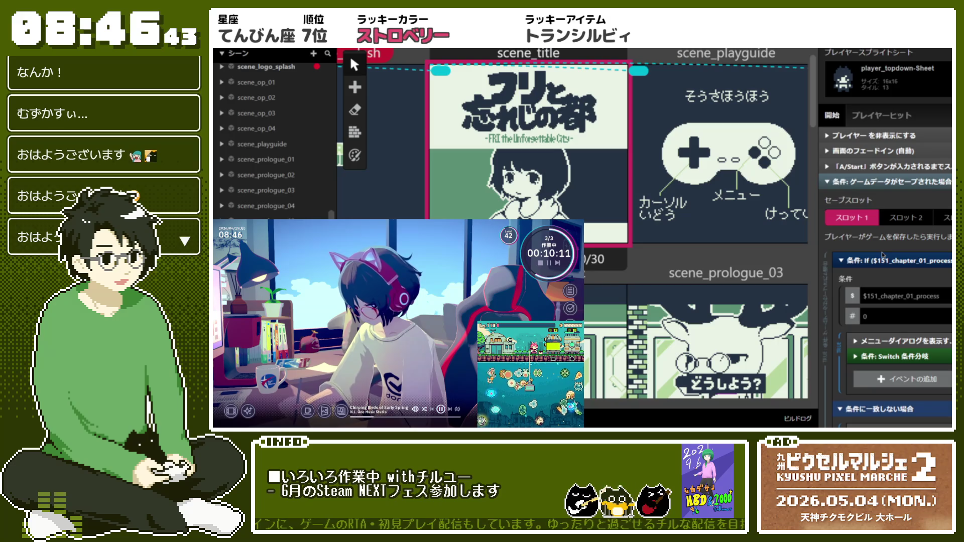
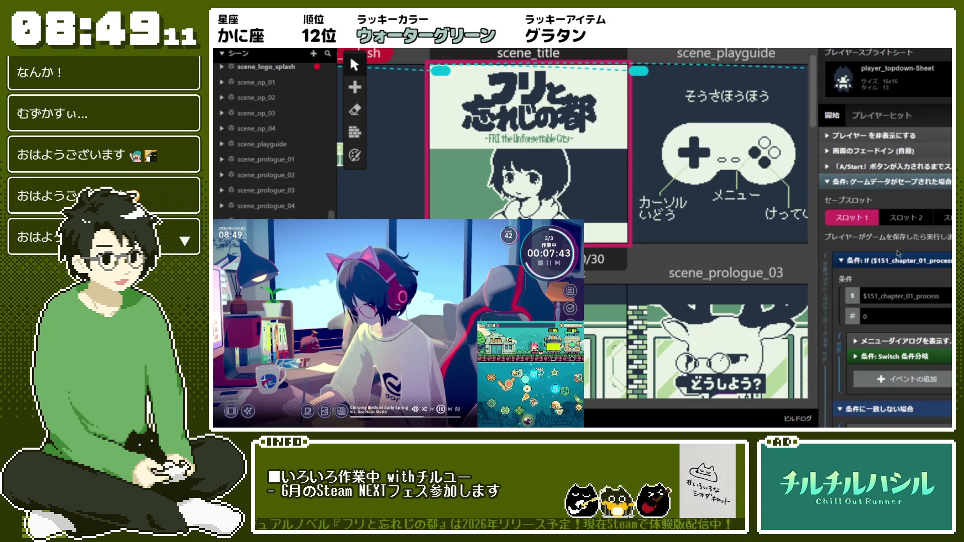
# Step: Drag the If $151_chapter_01_process event out of the 'ゲームデータがセーブされた場合' True list to sit above that check
pyautogui.click(872, 263)
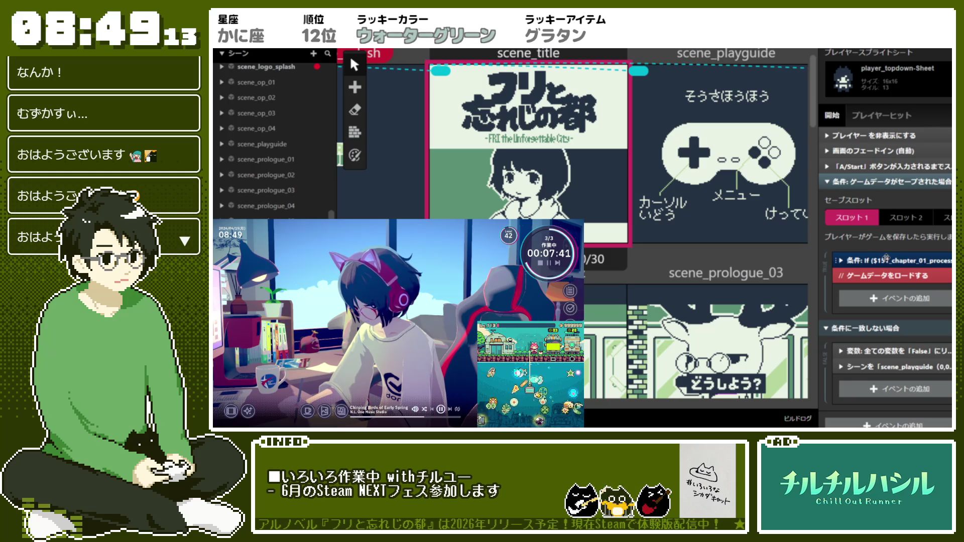
pyautogui.scroll(-1, 886, 258)
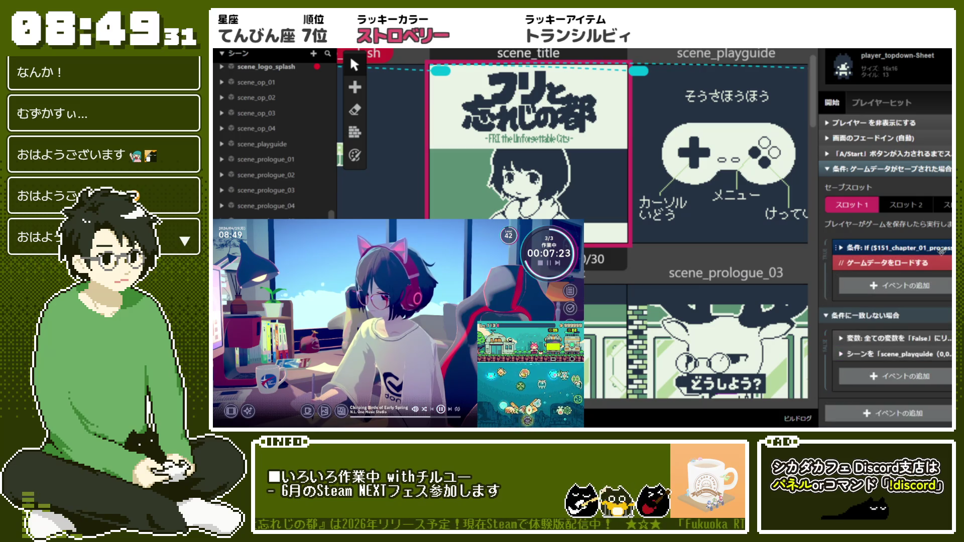
pyautogui.click(940, 251)
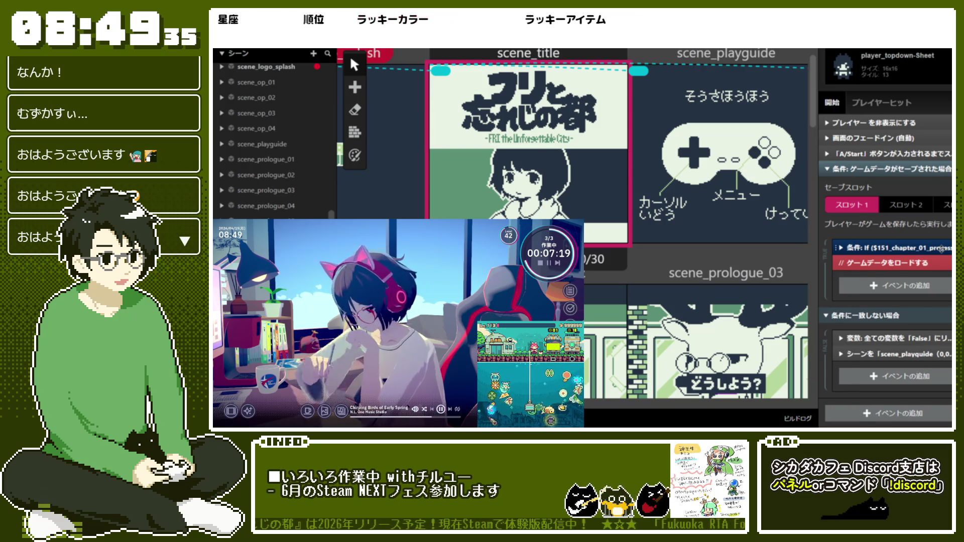
pyautogui.click(940, 248)
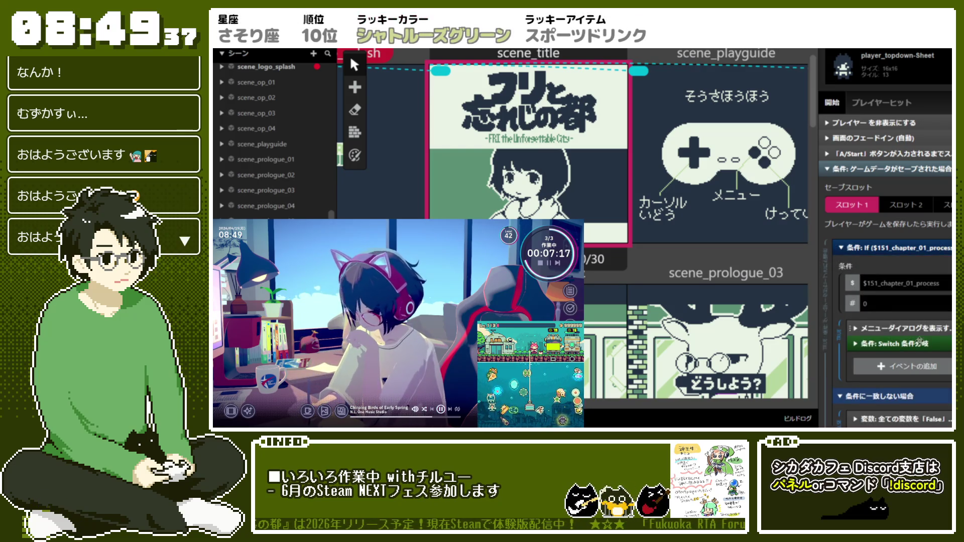
pyautogui.click(914, 248)
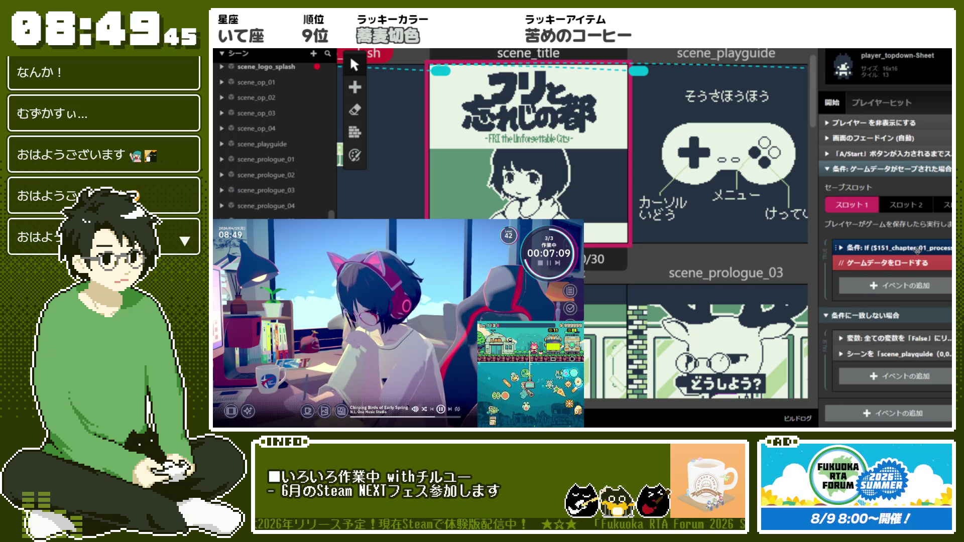
pyautogui.click(917, 250)
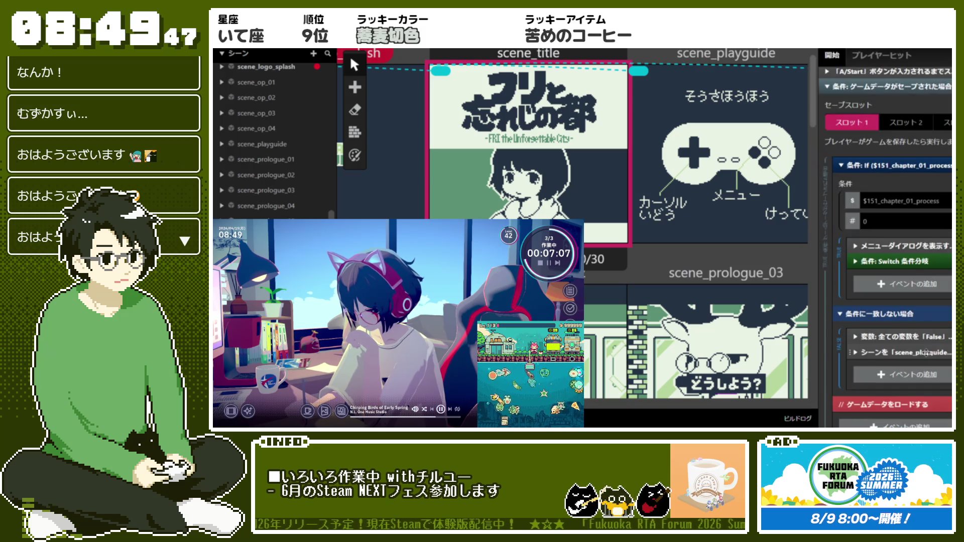
pyautogui.moveTo(898, 248); pyautogui.dragTo(899, 173)
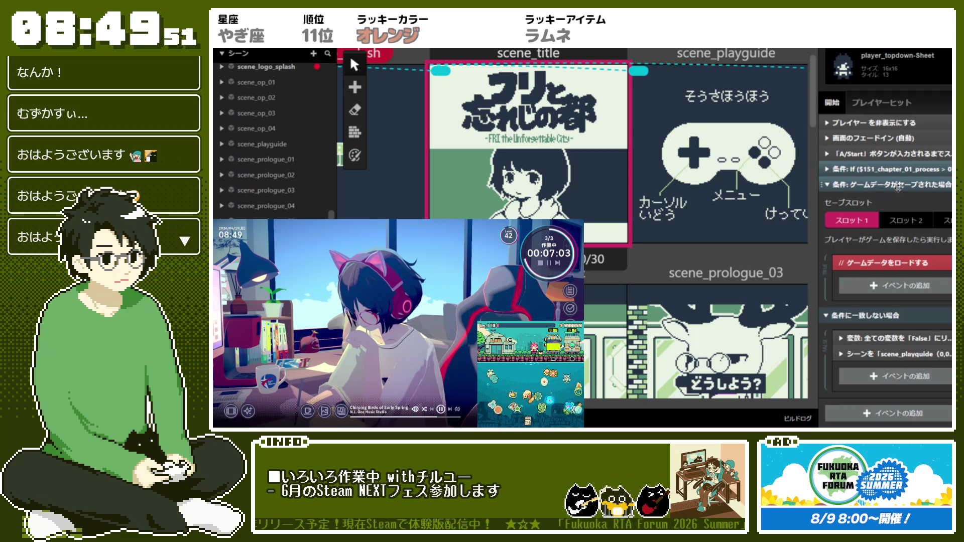
pyautogui.scroll(5, 898, 187)
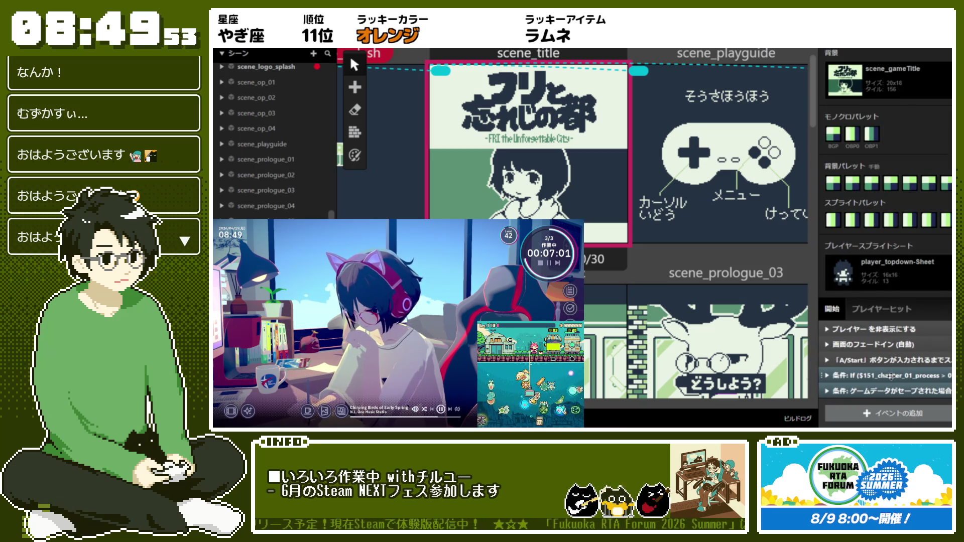
# Step: Expand the If event and review its Menu Dialog options and 3-case Switch
pyautogui.click(891, 376)
pyautogui.scroll(-4, 917, 329)
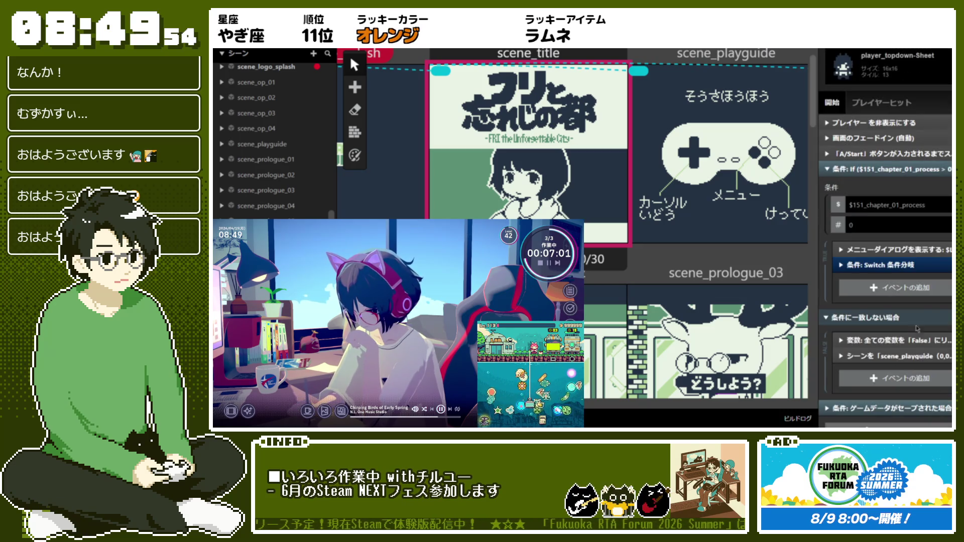
pyautogui.click(931, 251)
pyautogui.scroll(-2, 932, 246)
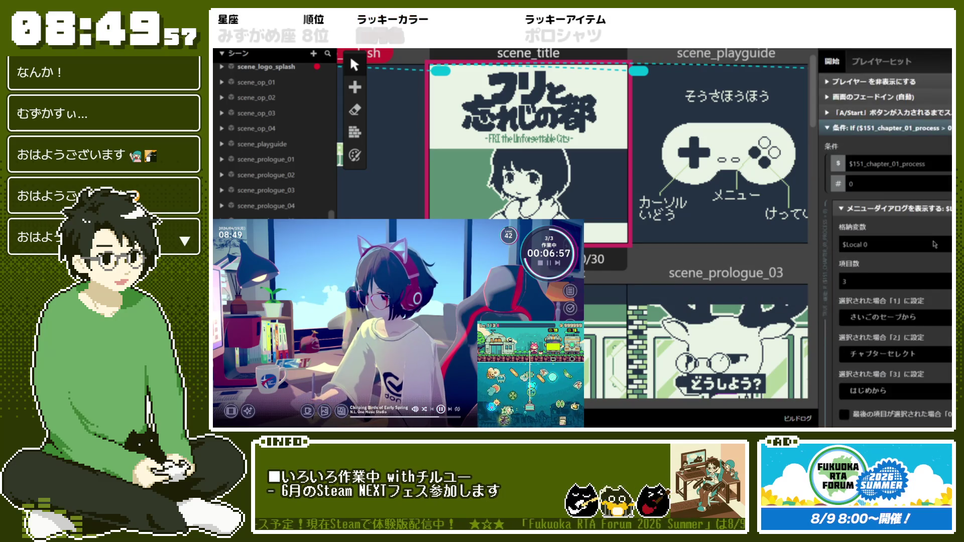
pyautogui.scroll(-5, 932, 241)
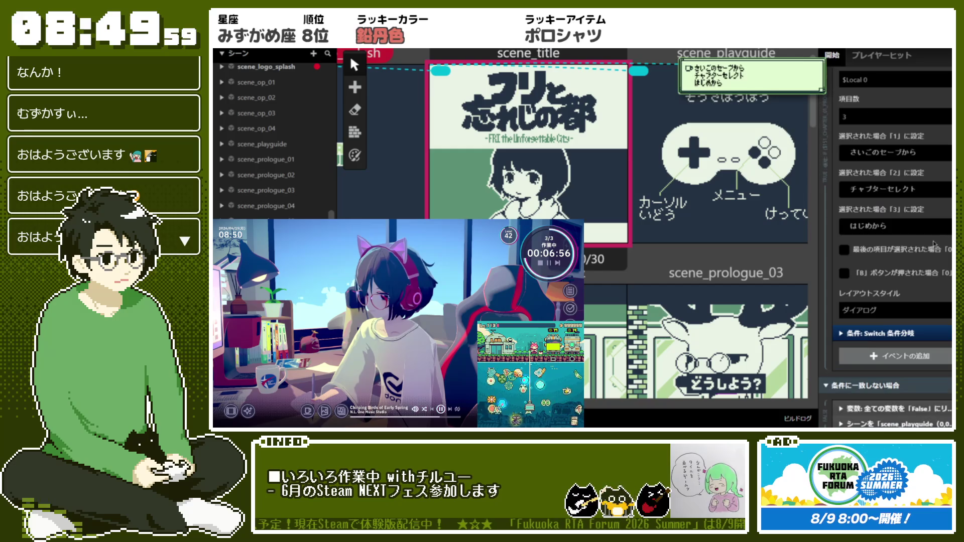
pyautogui.scroll(5, 934, 244)
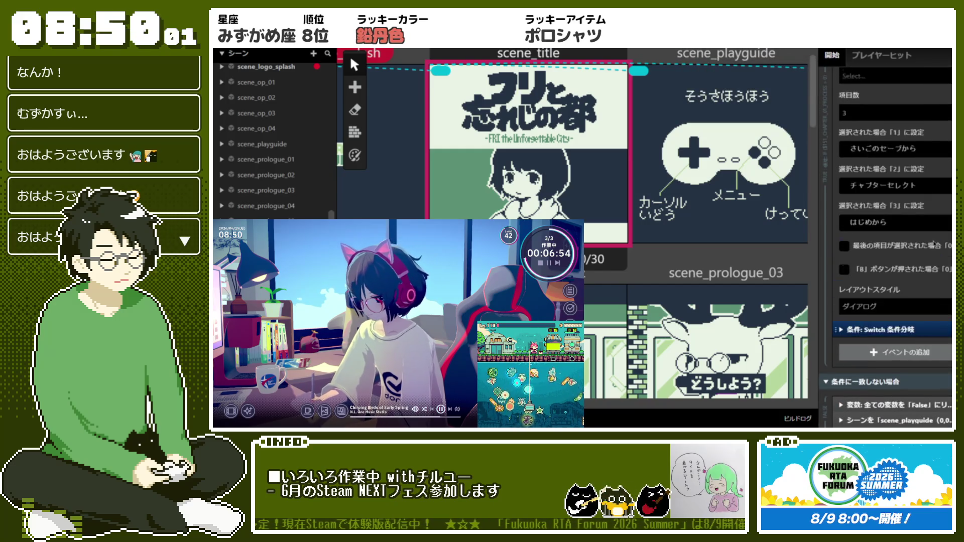
pyautogui.click(908, 167)
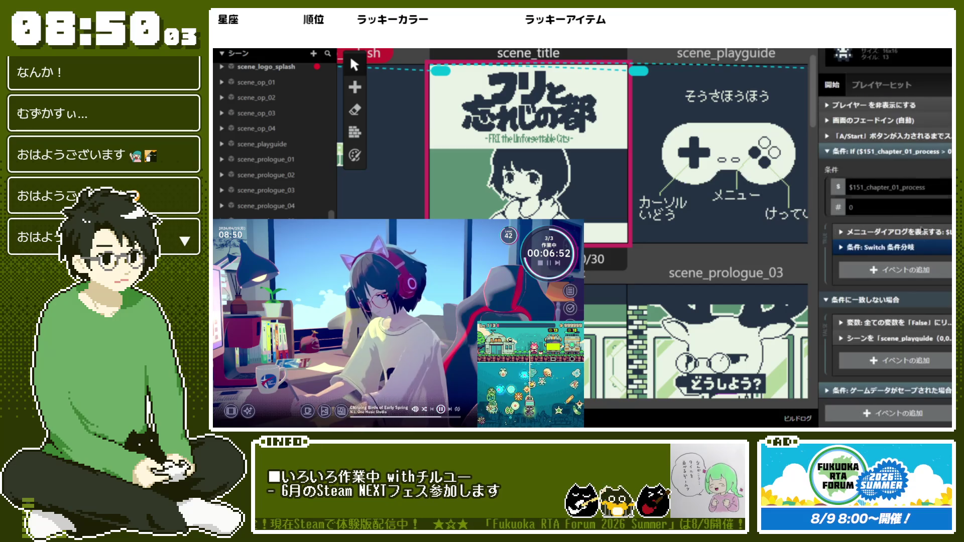
pyautogui.scroll(-2, 905, 249)
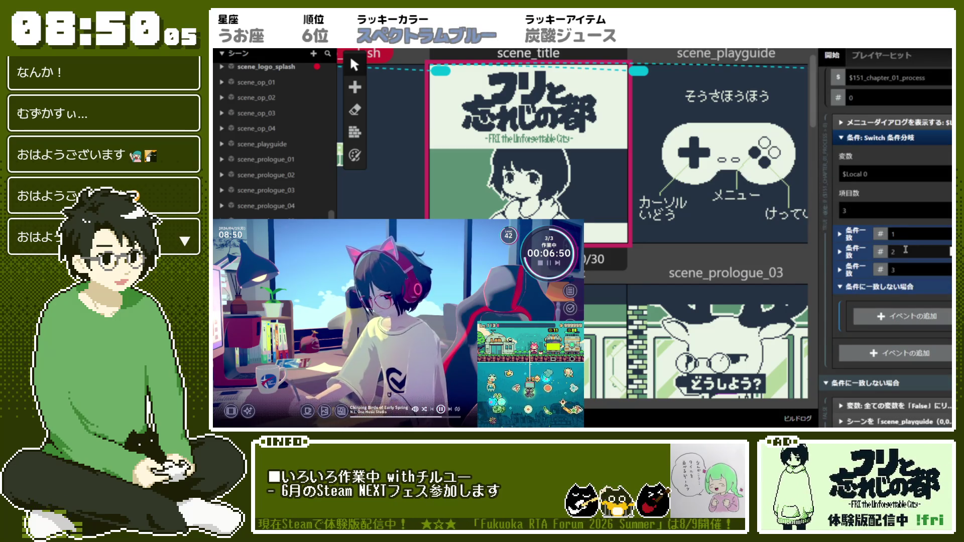
pyautogui.scroll(1, 905, 250)
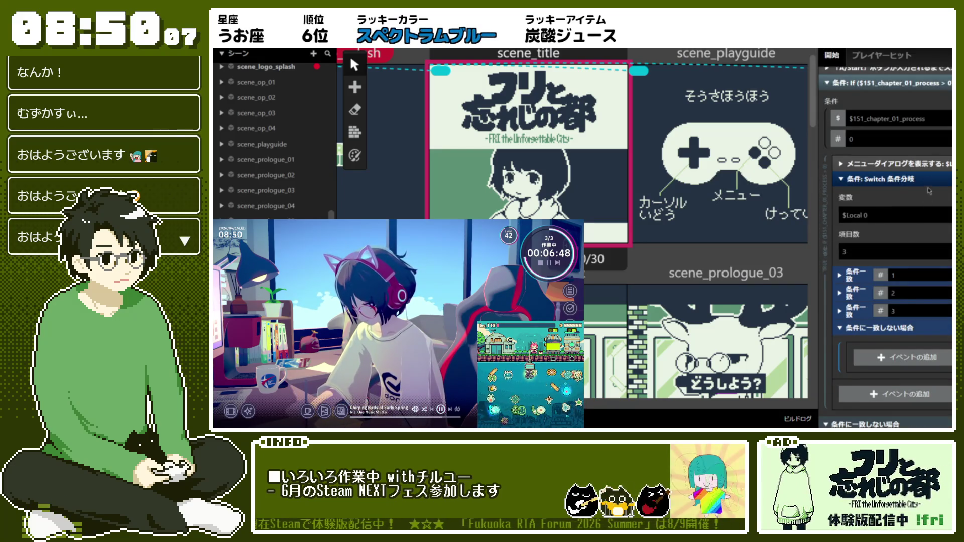
pyautogui.scroll(2, 906, 250)
pyautogui.click(905, 249)
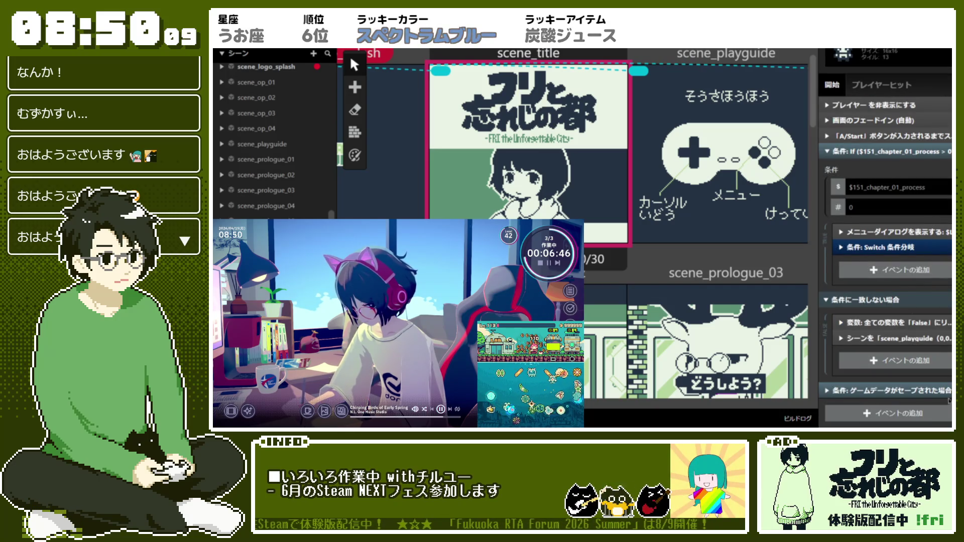
# Step: Expand the saved-game condition and review its branches, then return to the If event
pyautogui.click(888, 390)
pyautogui.scroll(-2, 946, 395)
pyautogui.scroll(-2, 947, 395)
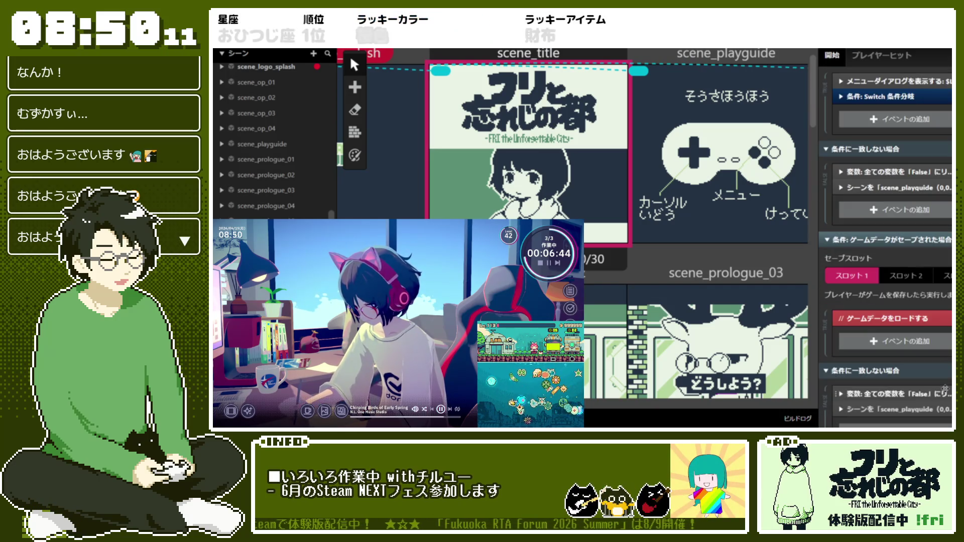
pyautogui.scroll(-2, 947, 396)
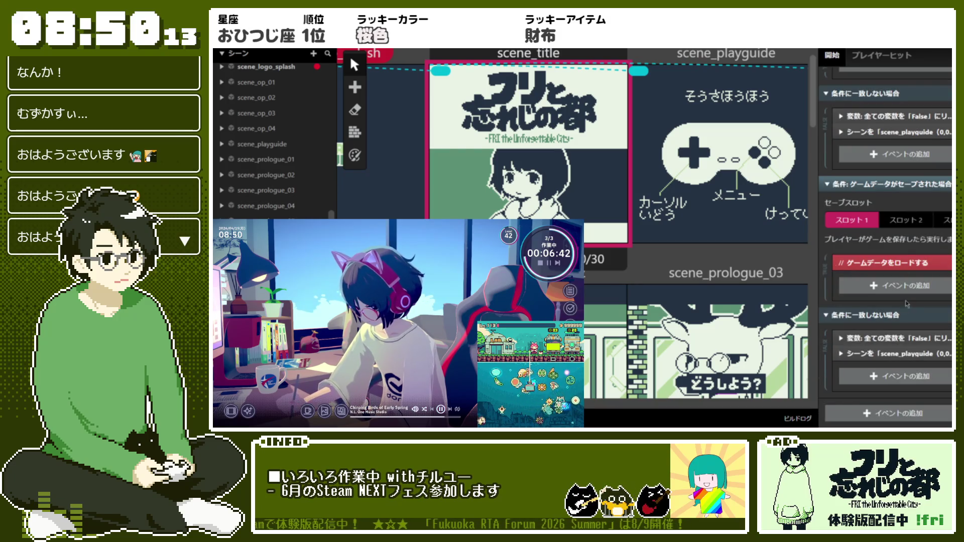
pyautogui.scroll(2, 907, 317)
pyautogui.scroll(-2, 906, 317)
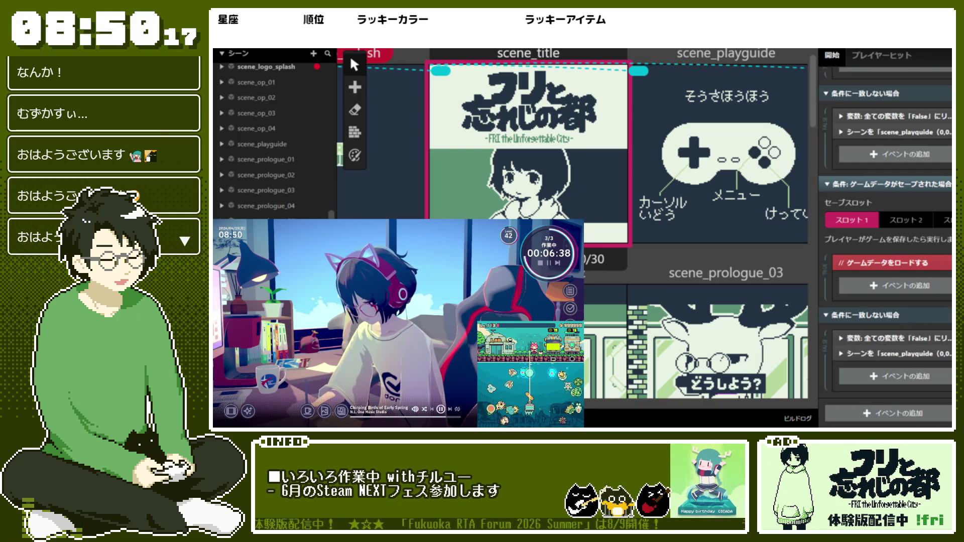
pyautogui.scroll(10, 901, 314)
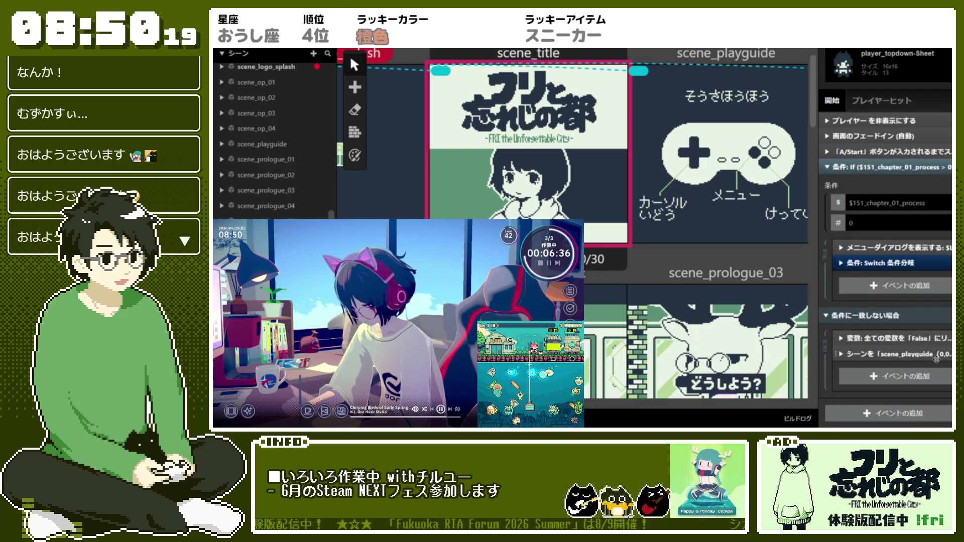
pyautogui.scroll(-1, 935, 259)
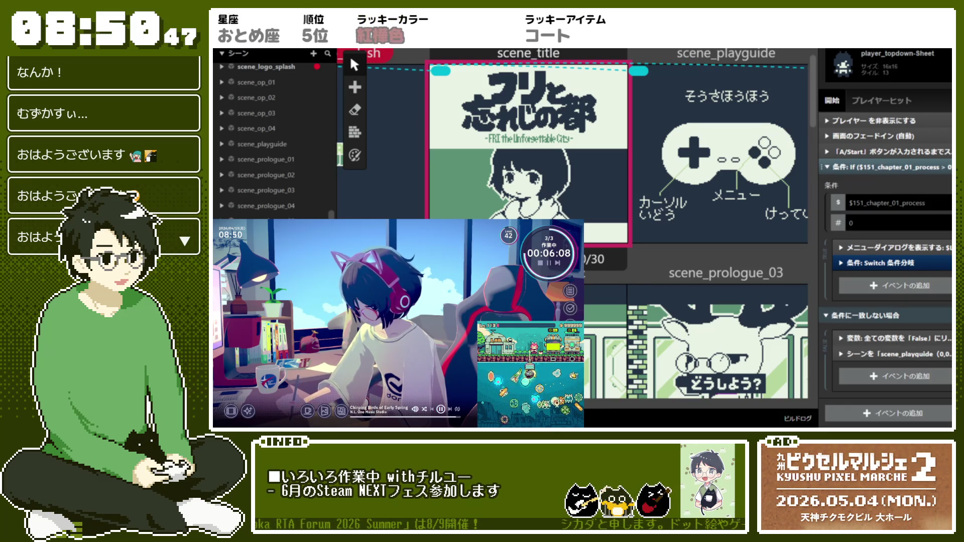
# Step: Add a 'ゲームデータの変数値を読み込む' event from the ゲームデータ category at the script's end
pyautogui.click(898, 285)
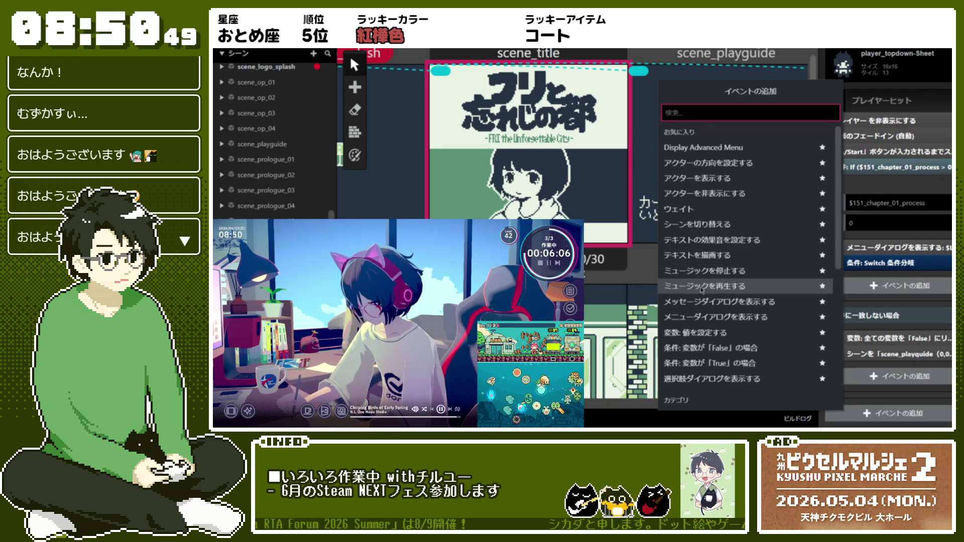
pyautogui.scroll(-5, 706, 307)
pyautogui.click(711, 261)
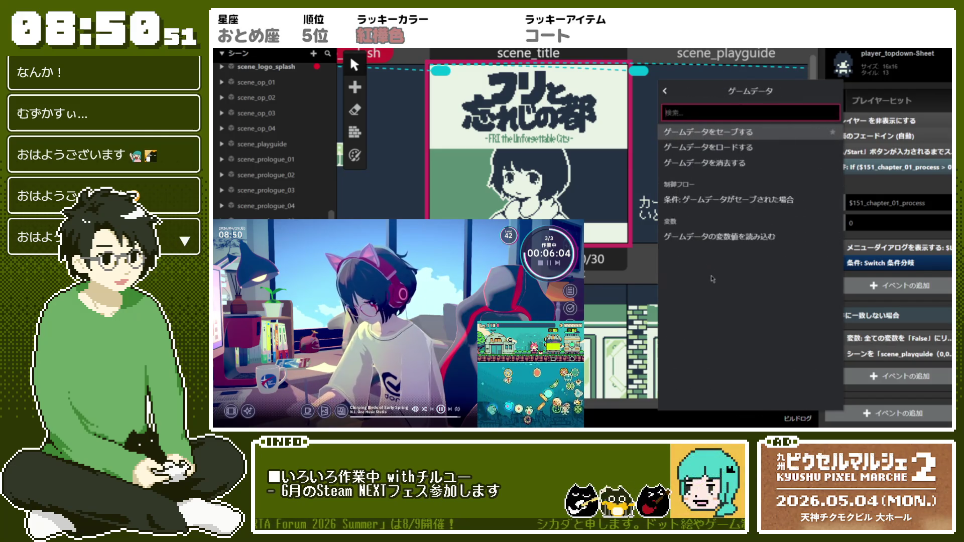
pyautogui.click(730, 238)
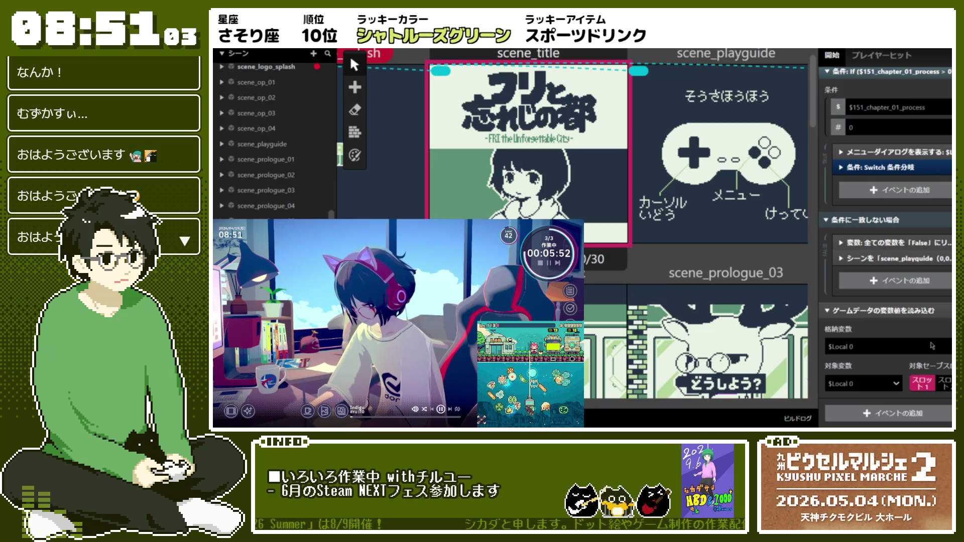
pyautogui.click(895, 350)
pyautogui.click(895, 350)
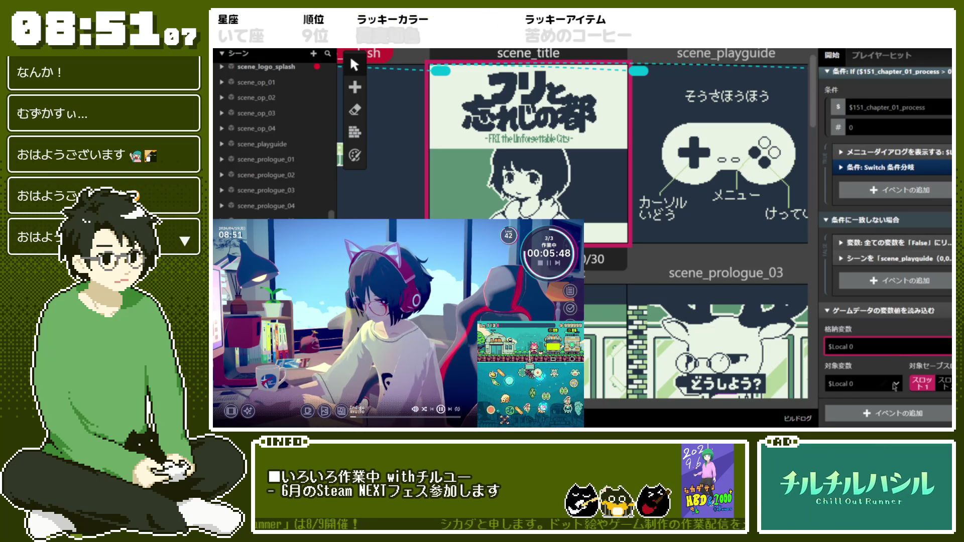
# Step: Set the load event's 対象変数 to the global $101_chapter_01 variable
pyautogui.click(872, 384)
pyautogui.scroll(-5, 872, 318)
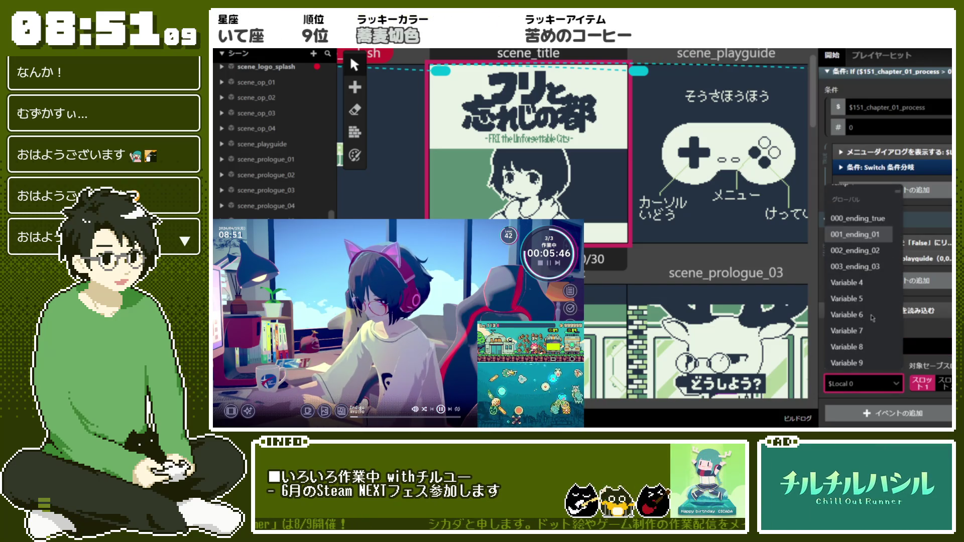
pyautogui.scroll(-15, 876, 281)
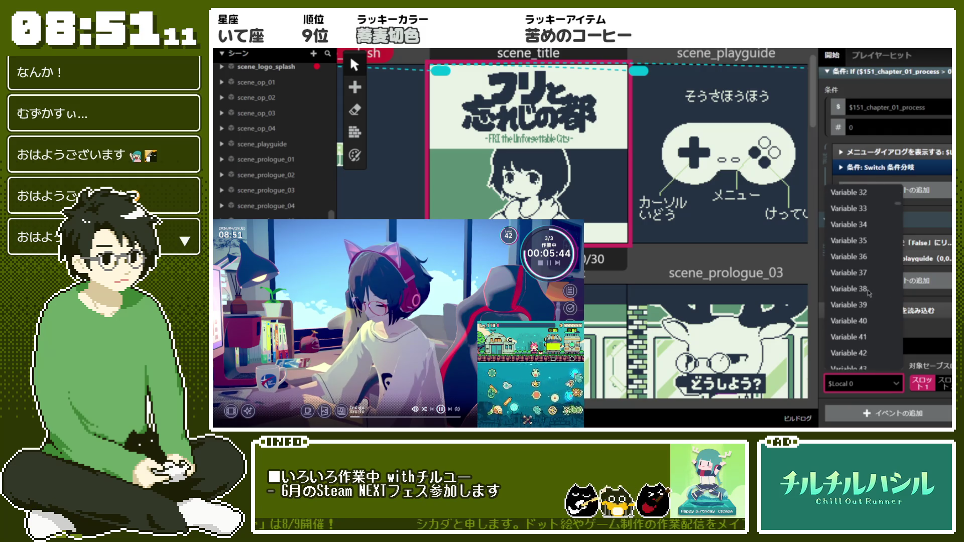
pyautogui.scroll(-5, 868, 293)
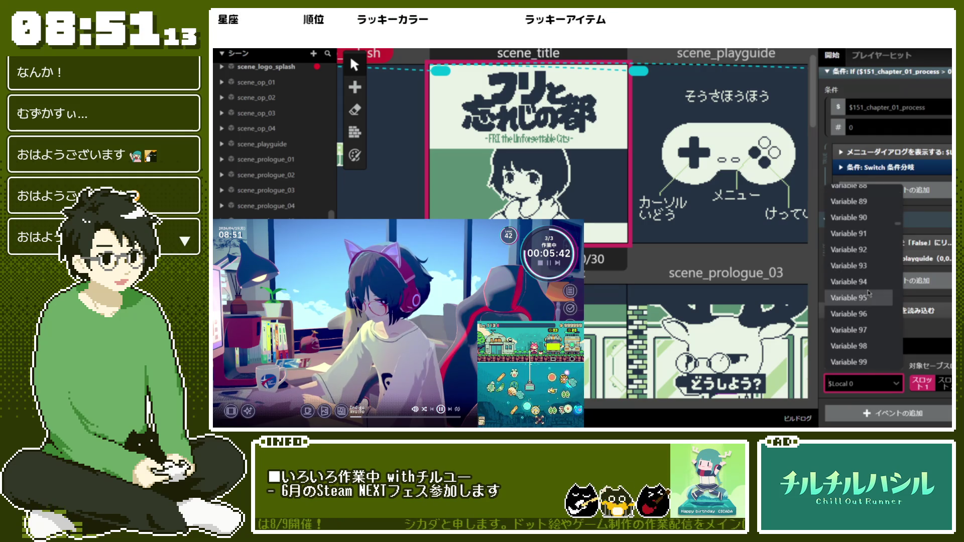
pyautogui.click(869, 295)
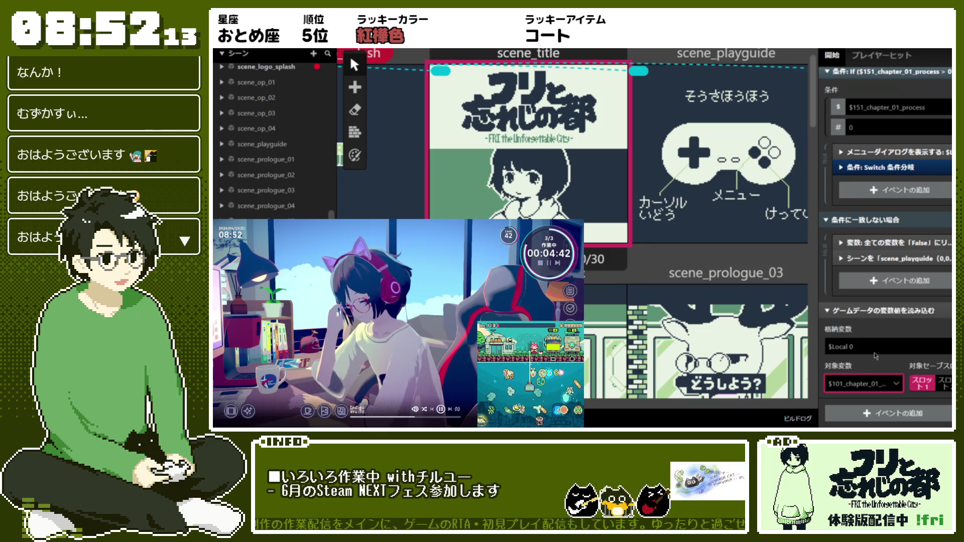
pyautogui.click(872, 384)
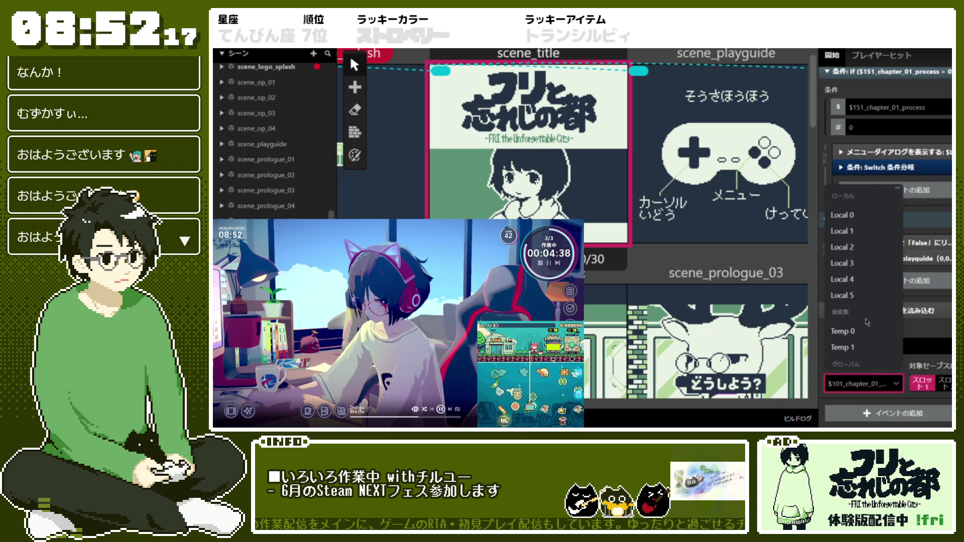
pyautogui.press('Escape')
pyautogui.click(889, 413)
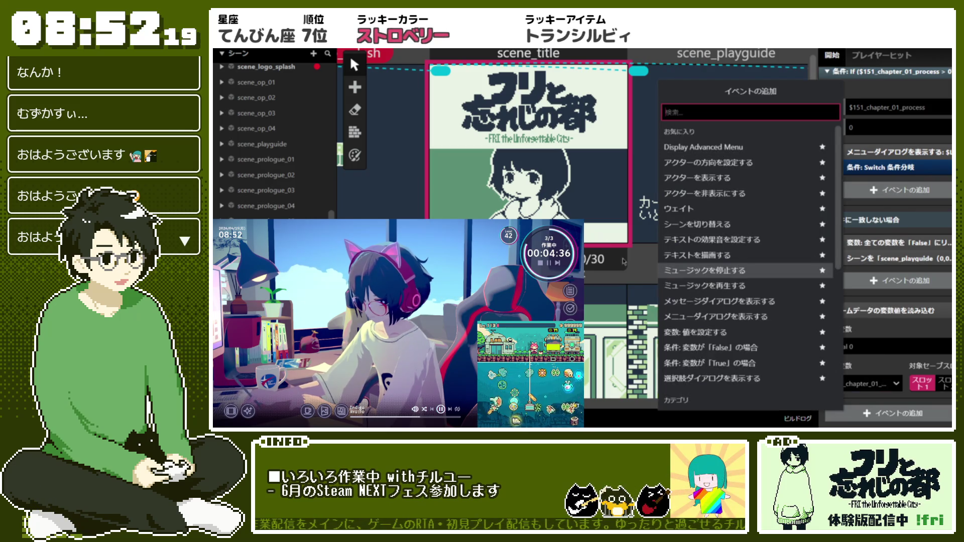
pyautogui.scroll(-5, 702, 326)
pyautogui.click(695, 358)
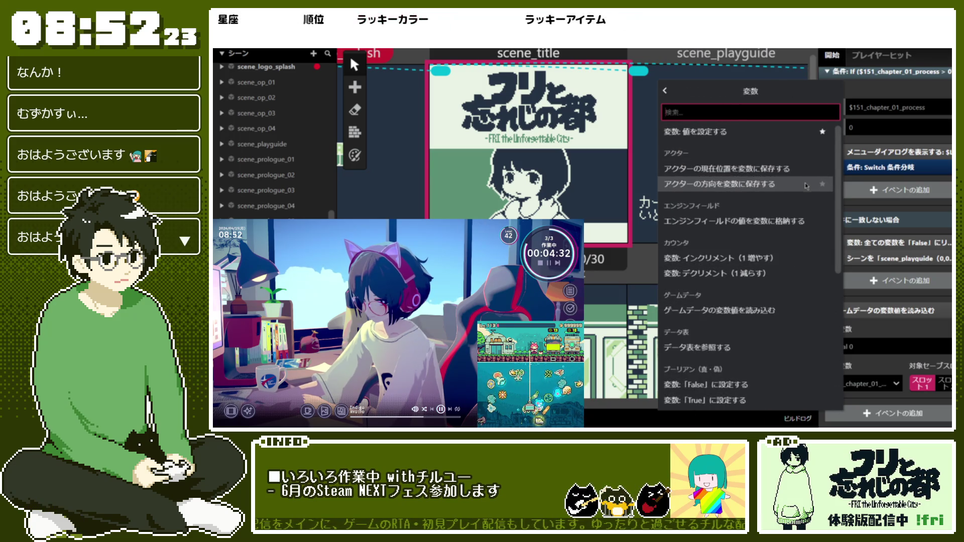
pyautogui.scroll(-1, 789, 201)
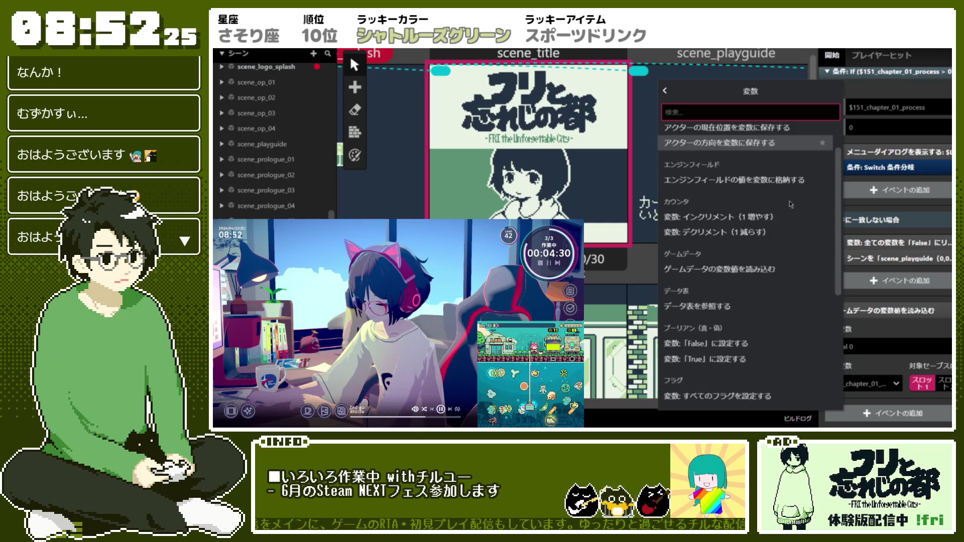
pyautogui.scroll(-1, 789, 201)
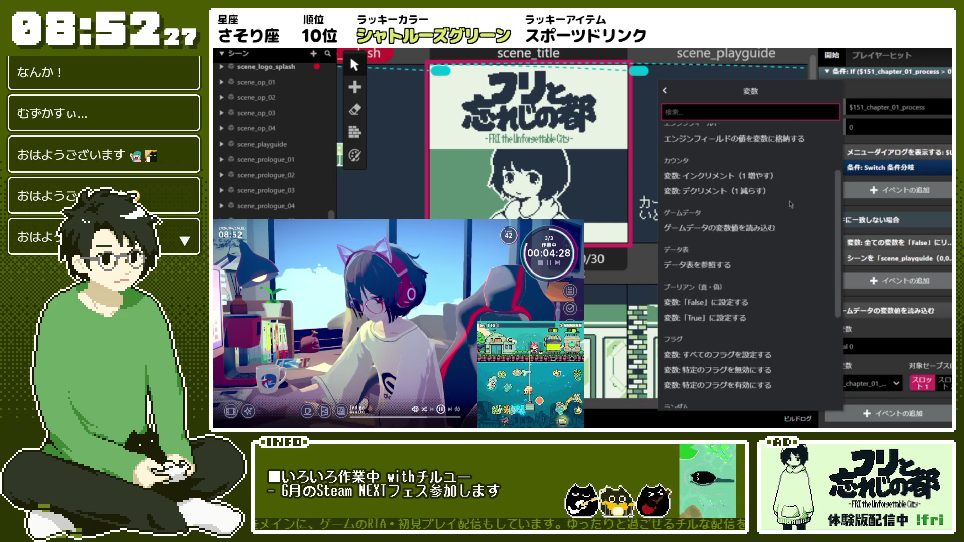
pyautogui.scroll(-1, 789, 201)
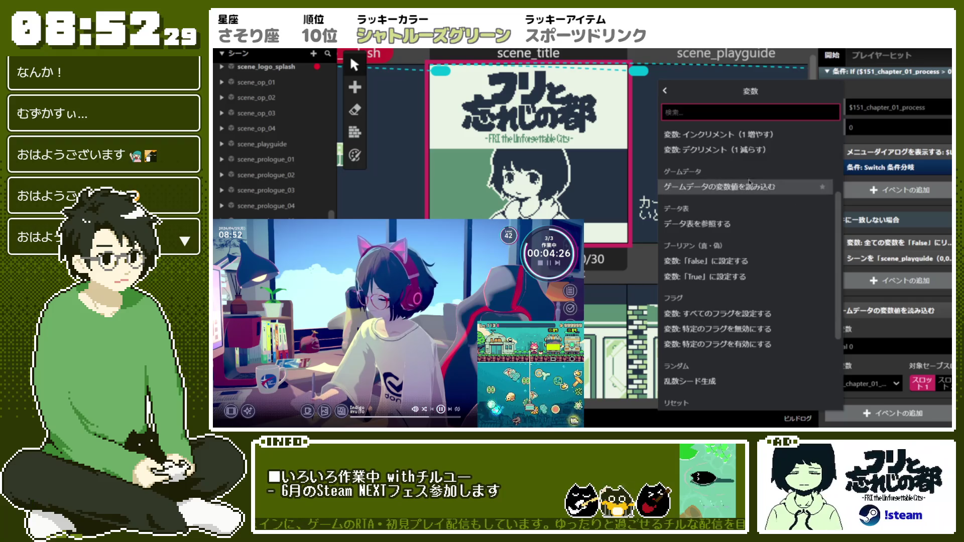
pyautogui.scroll(-2, 787, 206)
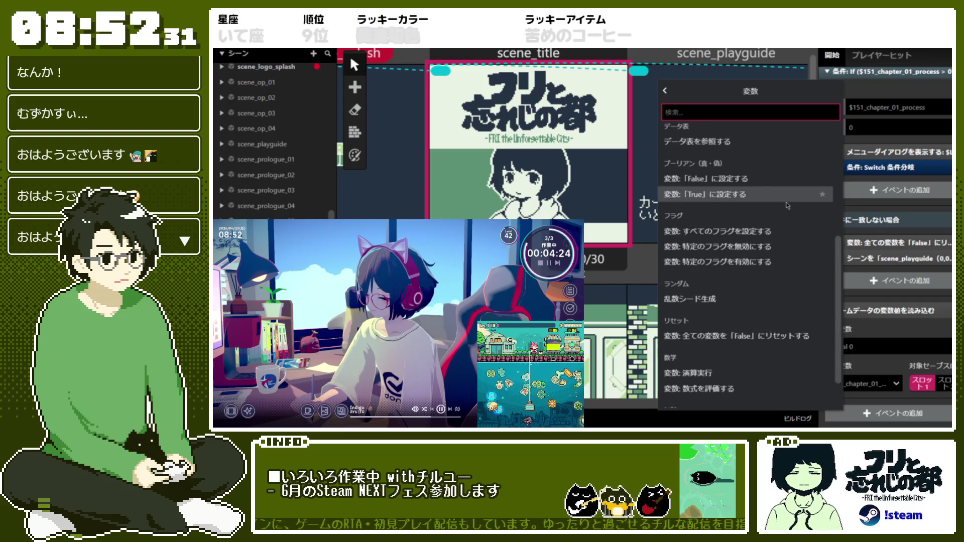
pyautogui.scroll(-1, 787, 206)
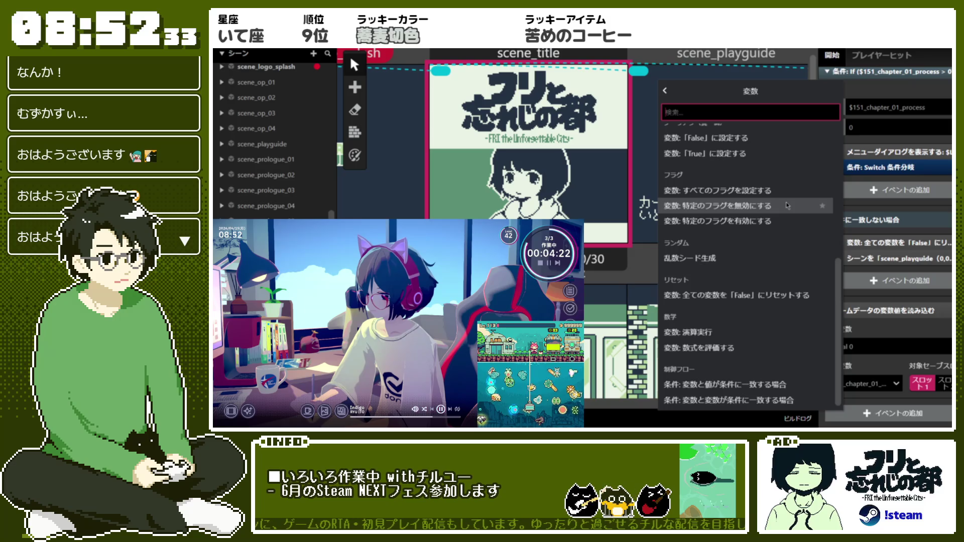
pyautogui.click(604, 409)
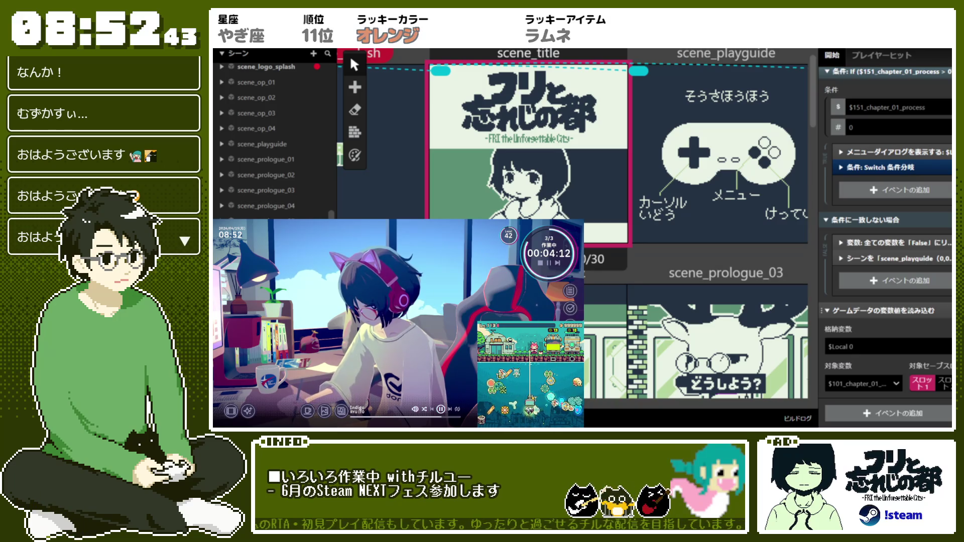
# Step: Move the load-game-data event directly above the If $151_chapter_01_process block, after the A/Start wait
pyautogui.scroll(3, 893, 314)
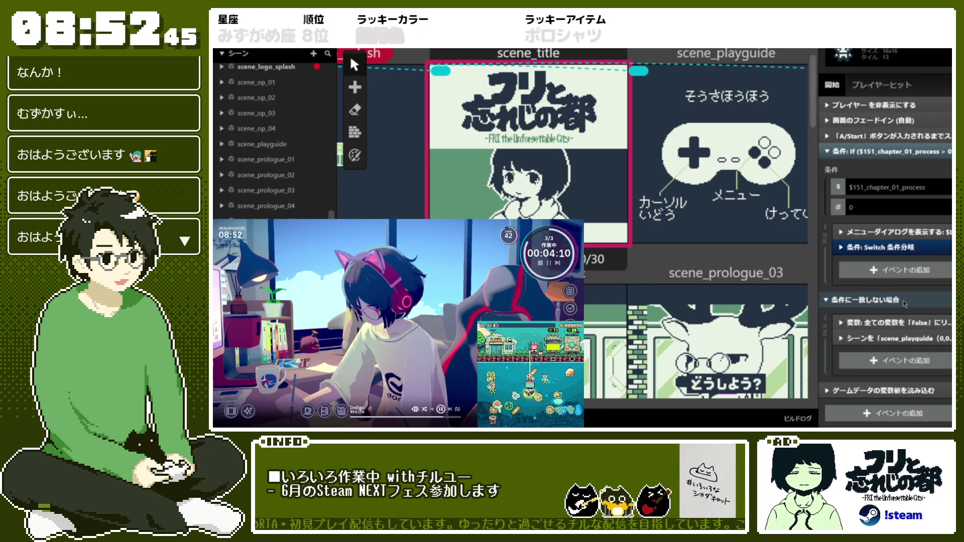
pyautogui.scroll(-3, 893, 314)
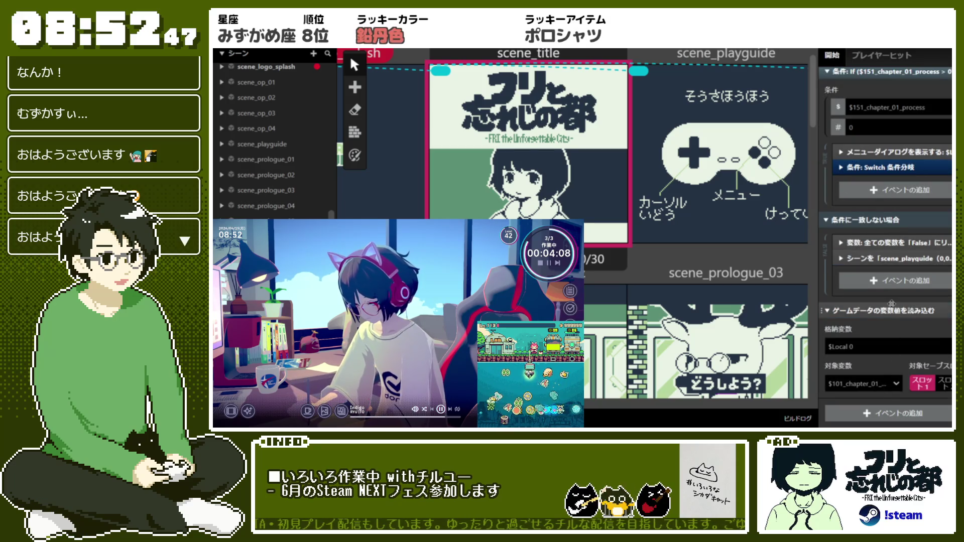
pyautogui.scroll(3, 878, 385)
pyautogui.moveTo(877, 389)
pyautogui.mouseDown()
pyautogui.moveTo(900, 133)
pyautogui.moveTo(912, 134)
pyautogui.moveTo(910, 159)
pyautogui.moveTo(910, 151)
pyautogui.mouseUp()
pyautogui.click(917, 137)
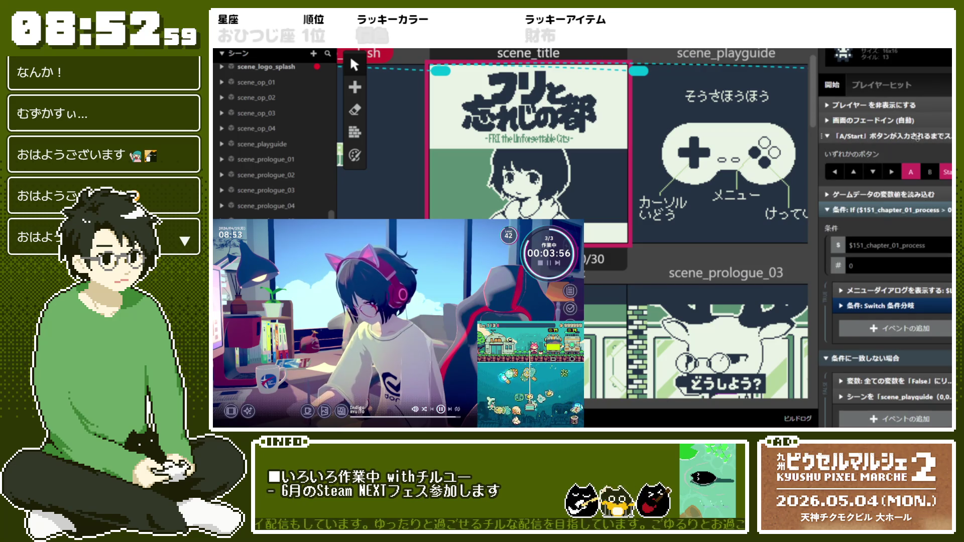
pyautogui.click(917, 136)
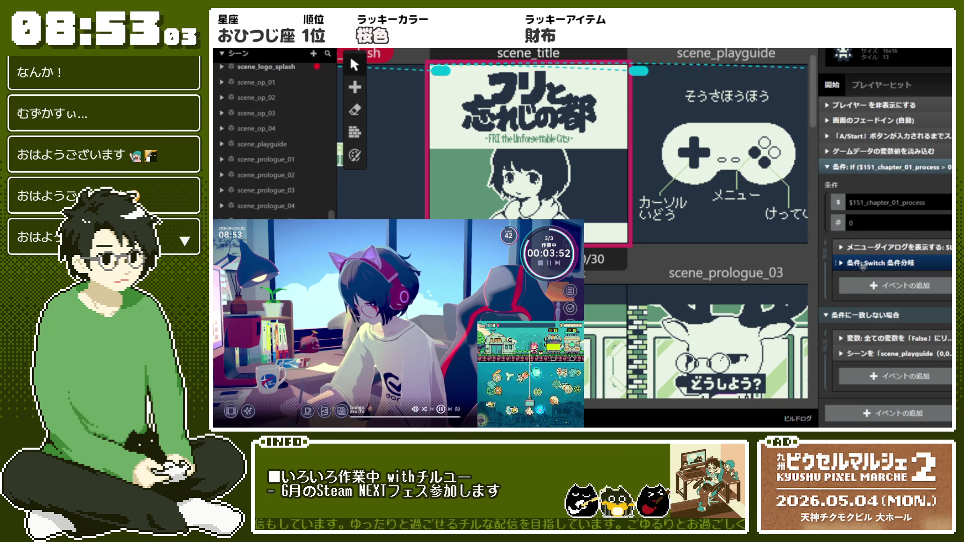
pyautogui.scroll(5, 899, 168)
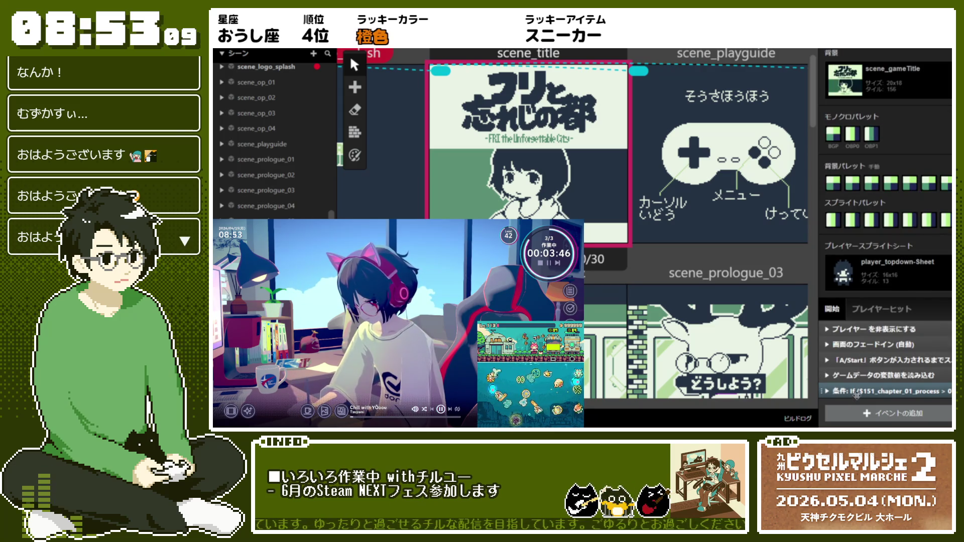
pyautogui.scroll(-5, 858, 372)
pyautogui.click(914, 169)
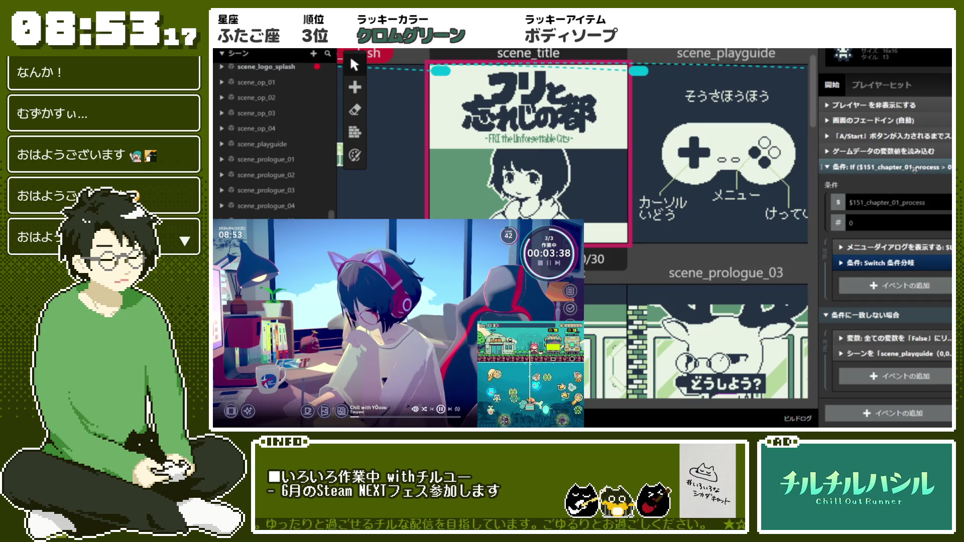
pyautogui.click(912, 264)
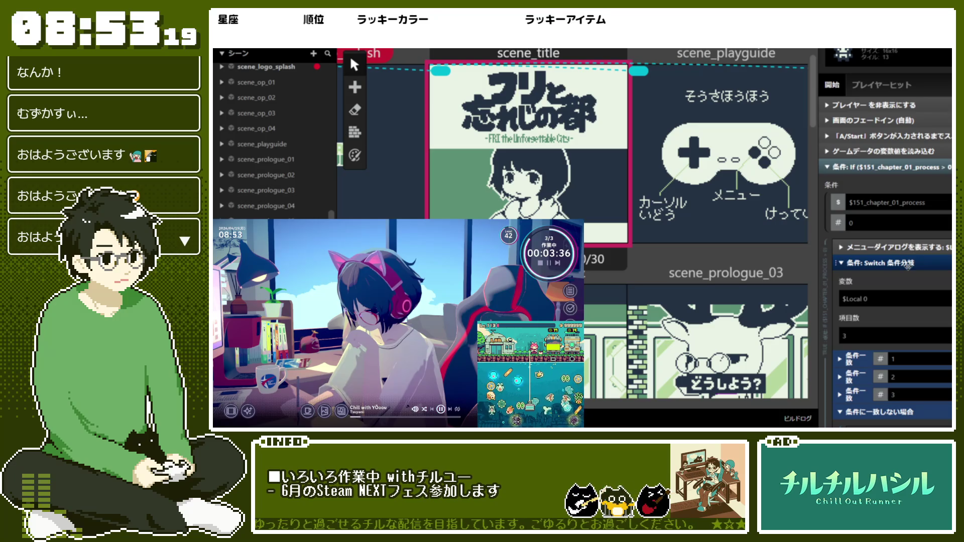
pyautogui.click(911, 264)
pyautogui.click(928, 246)
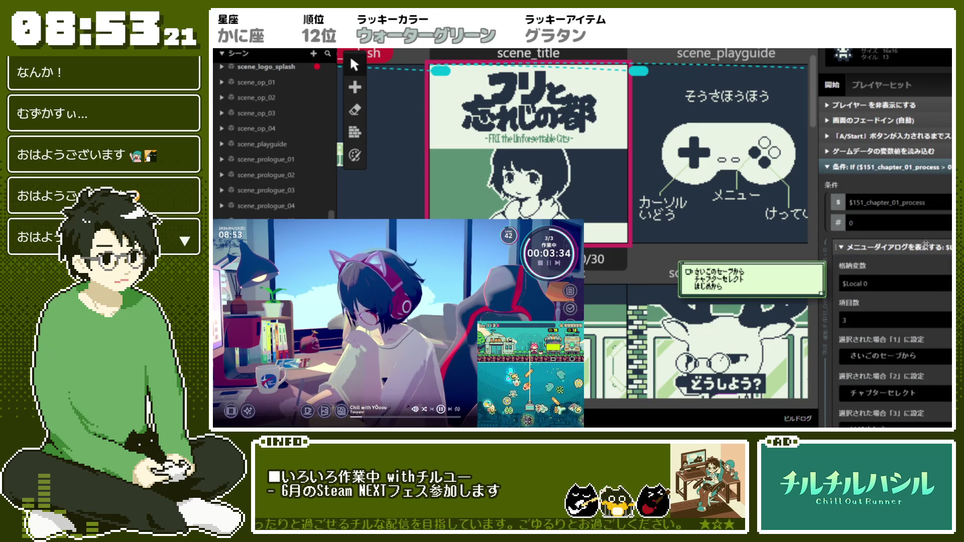
pyautogui.click(925, 245)
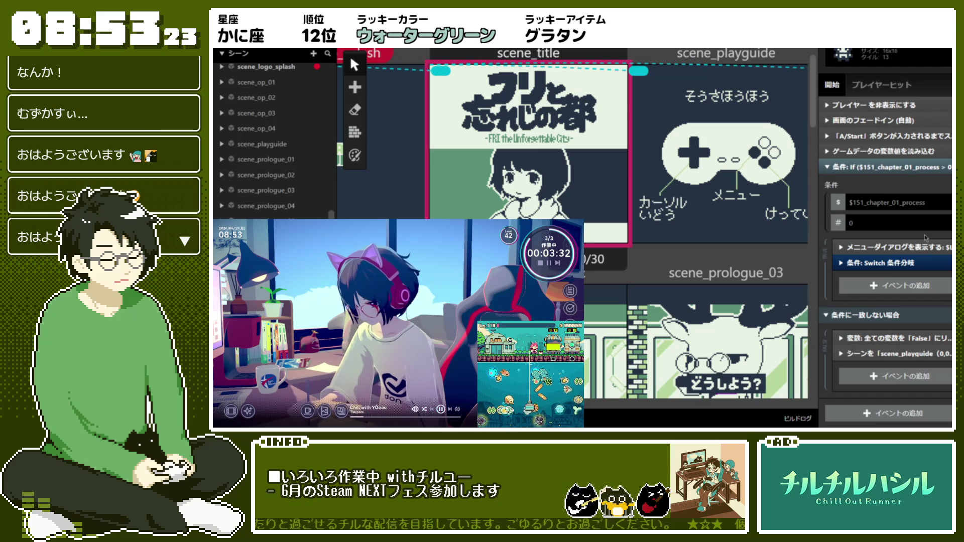
pyautogui.click(919, 165)
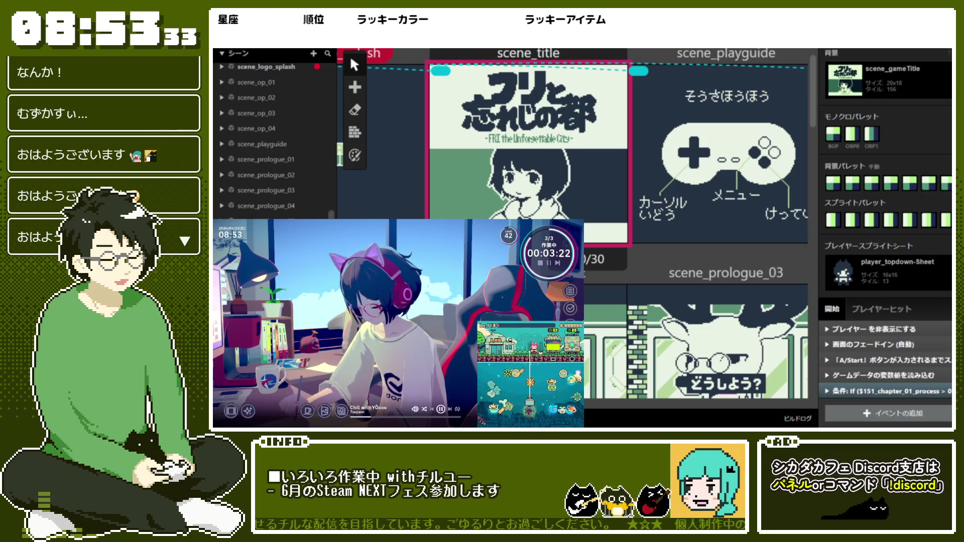
pyautogui.click(914, 56)
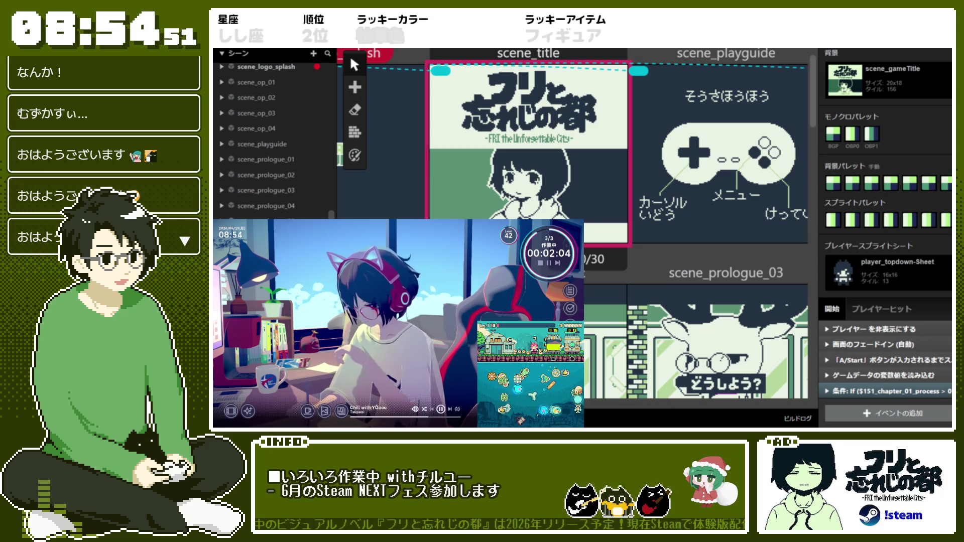
pyautogui.click(889, 391)
pyautogui.scroll(-4, 899, 326)
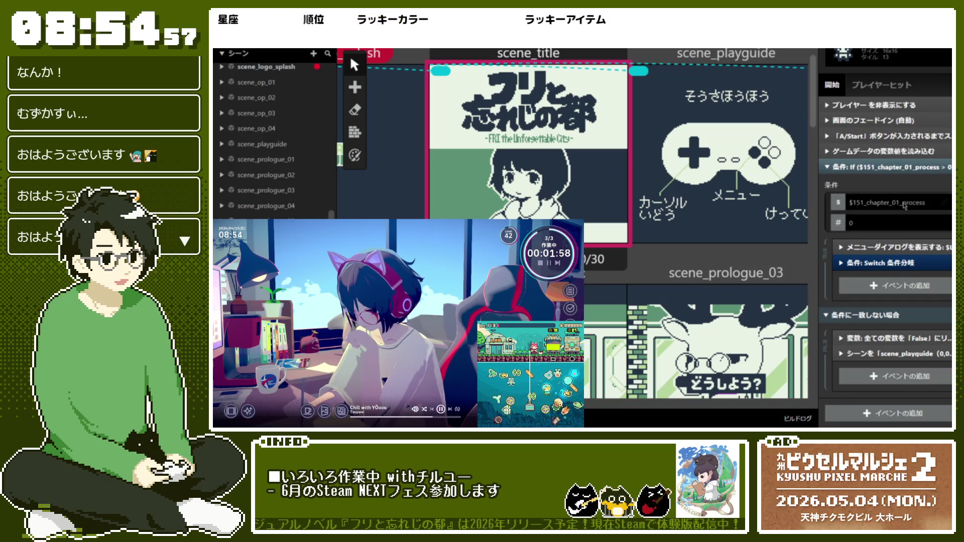
# Step: Change the If condition's variable to Temp 0 so it tests $Temp 0 > 0
pyautogui.click(876, 151)
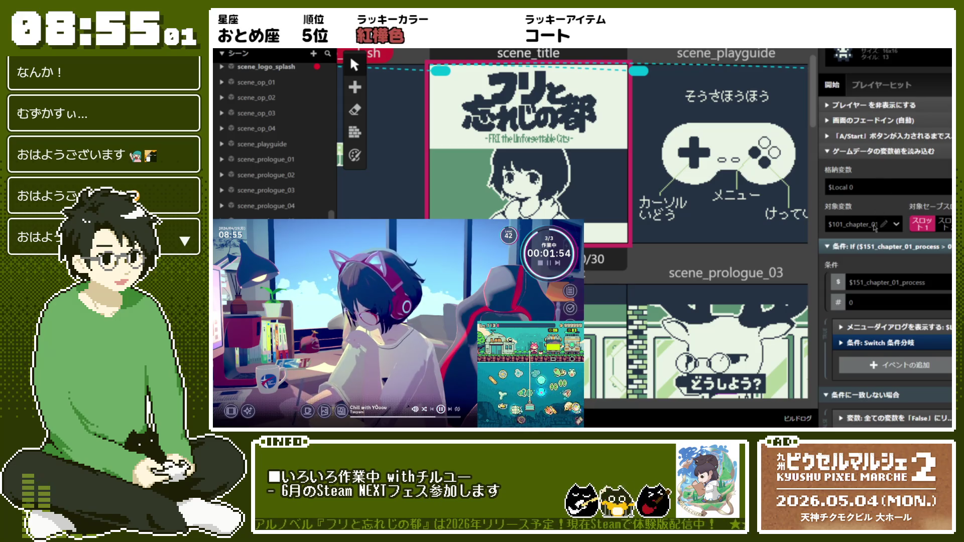
pyautogui.click(883, 282)
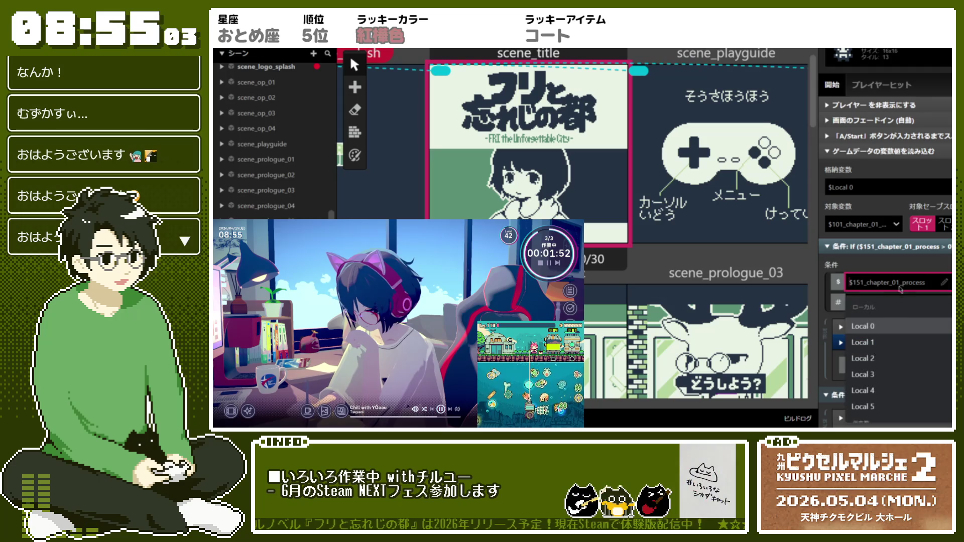
pyautogui.click(864, 325)
pyautogui.scroll(-3, 903, 246)
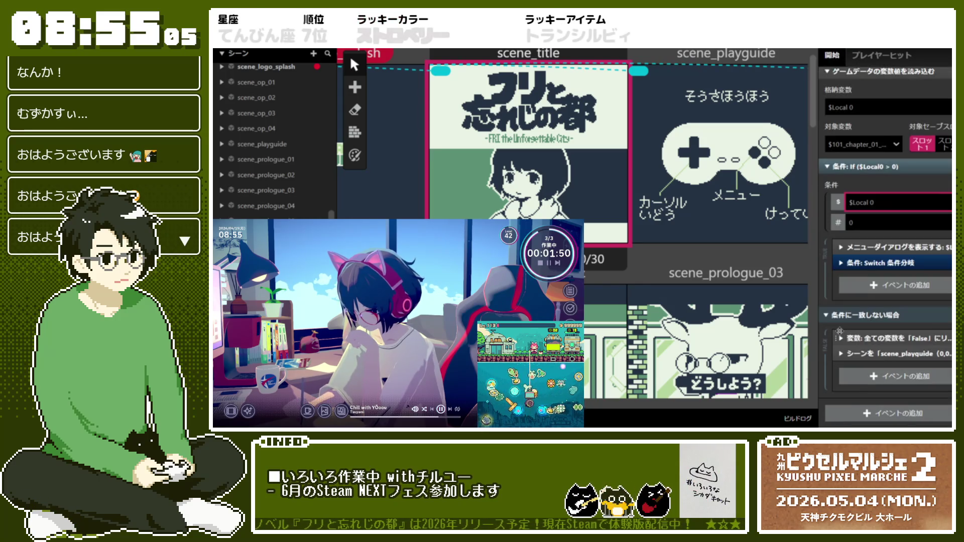
pyautogui.click(903, 246)
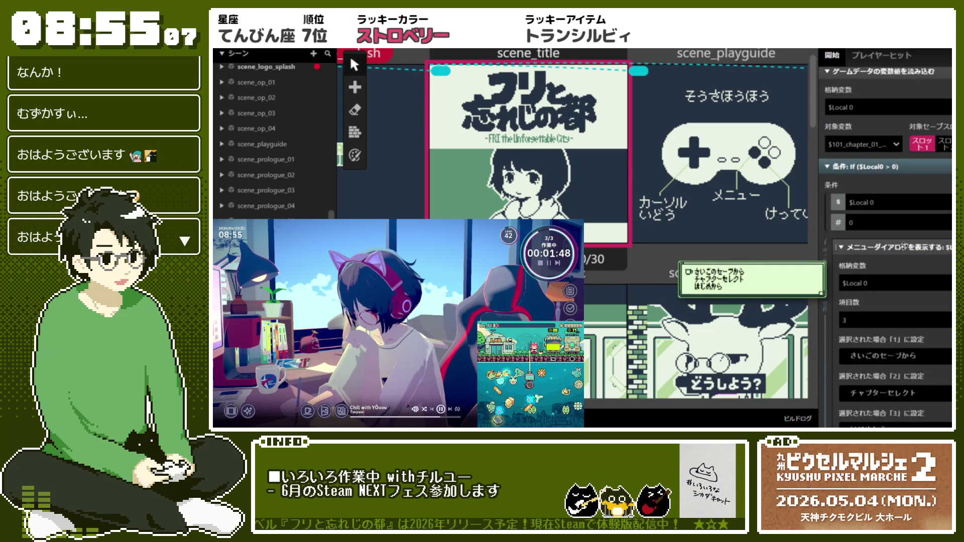
pyautogui.click(903, 246)
pyautogui.click(896, 202)
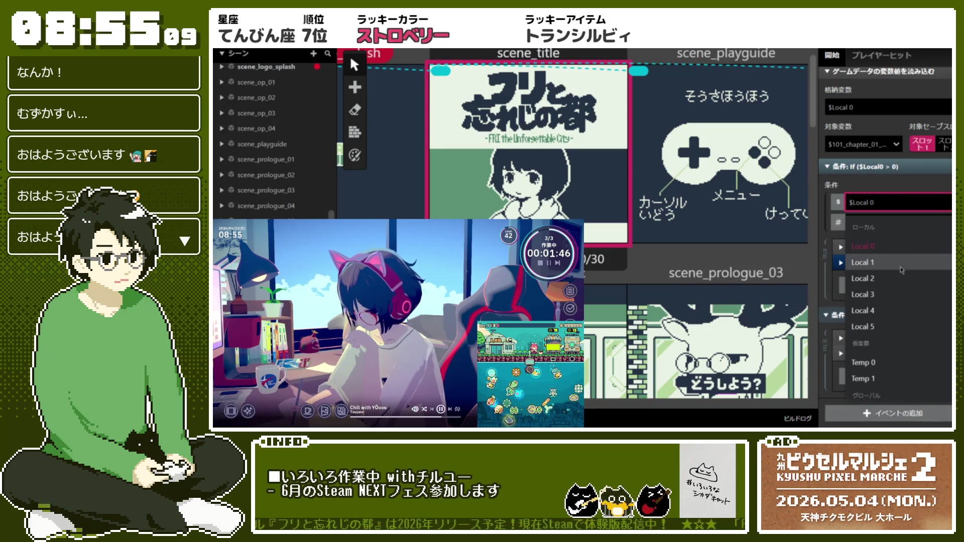
pyautogui.click(899, 362)
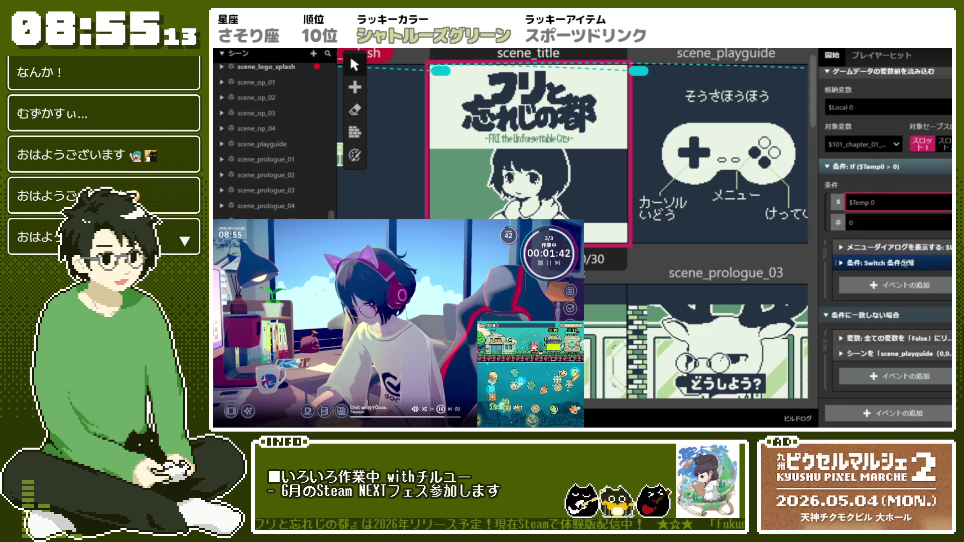
# Step: Set the load event's 格納変数 to Temp 0 and collapse the If block
pyautogui.click(876, 108)
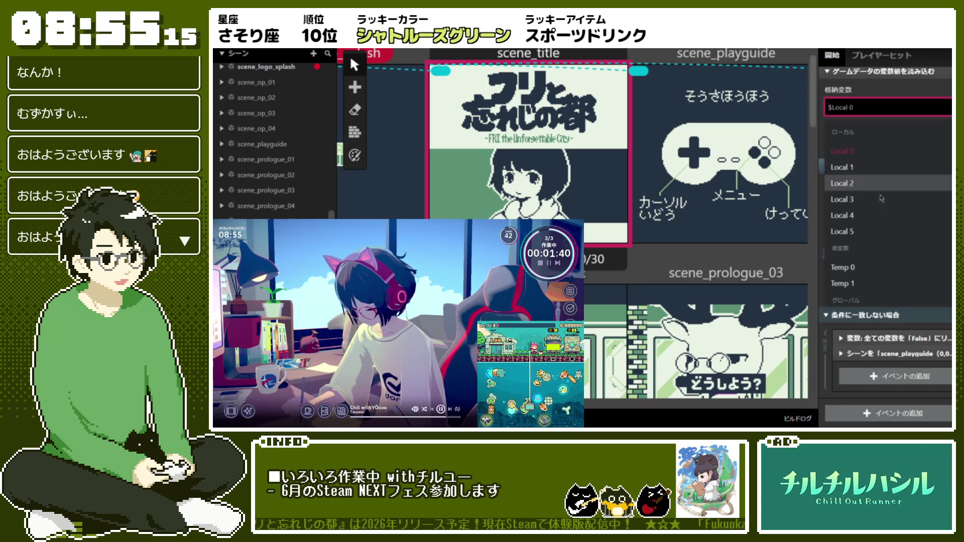
pyautogui.click(899, 267)
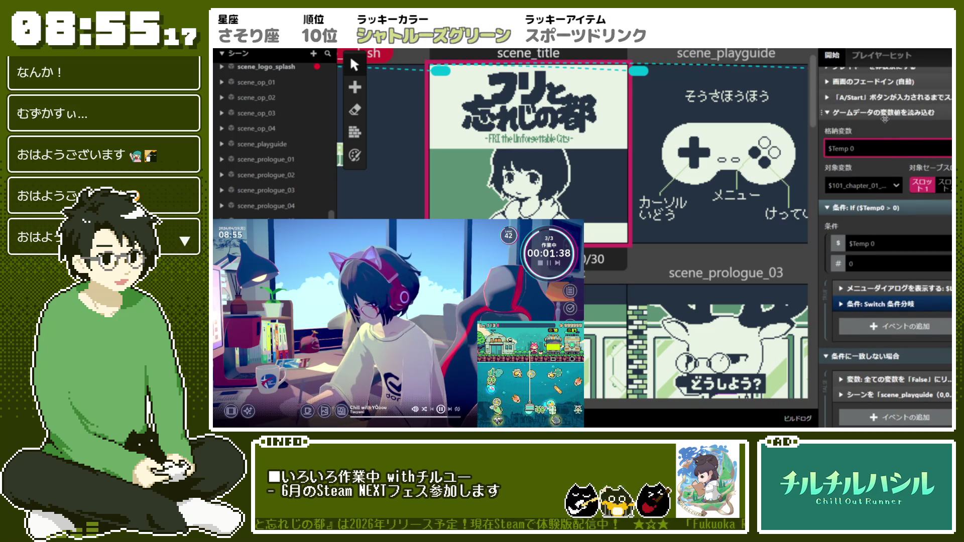
pyautogui.click(886, 168)
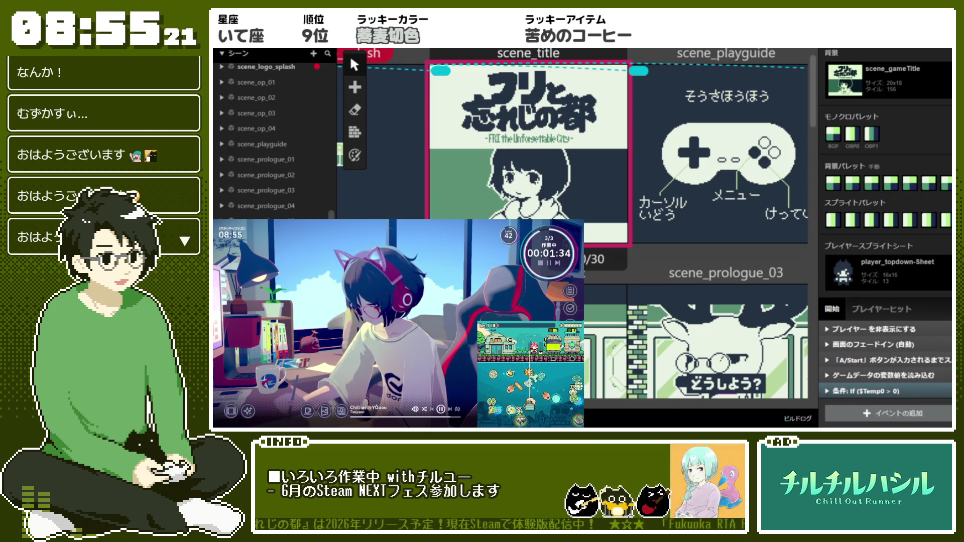
pyautogui.click(929, 51)
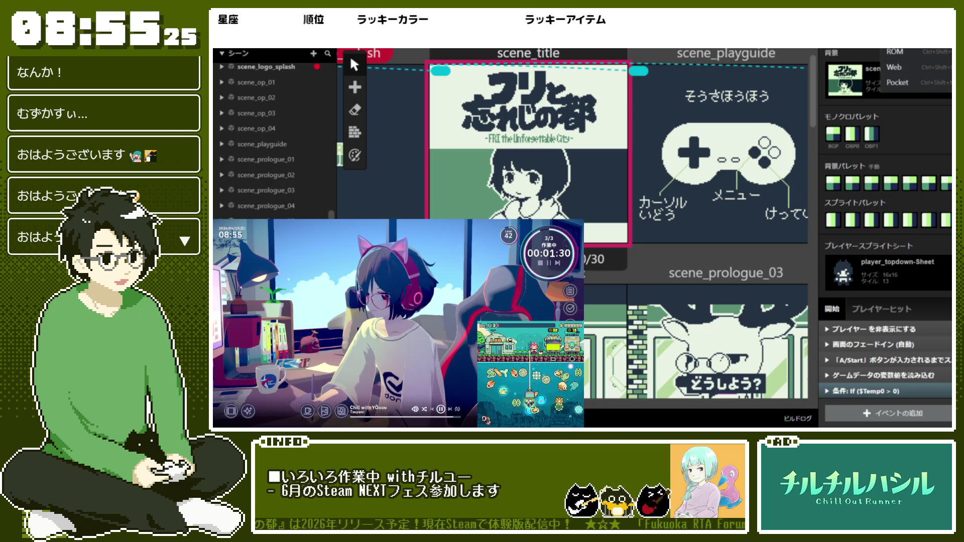
pyautogui.click(935, 50)
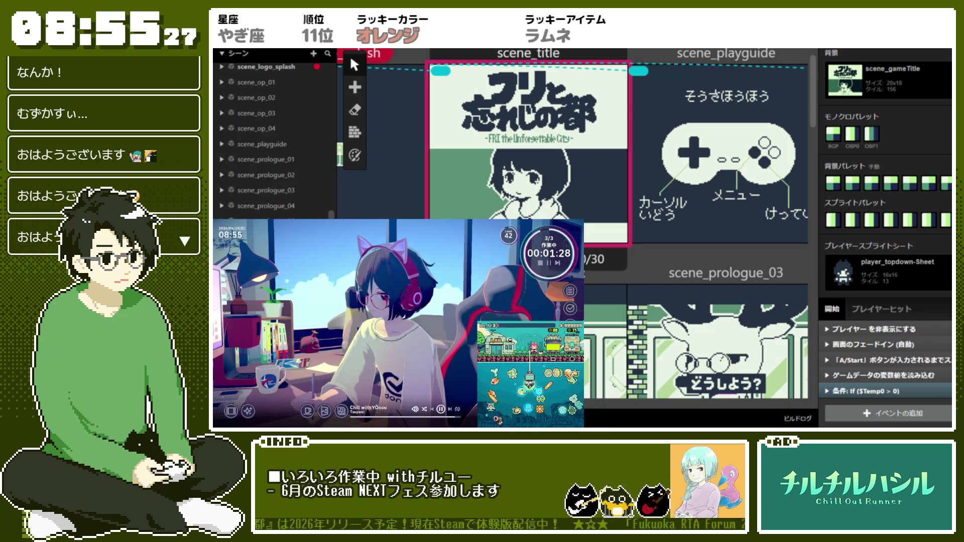